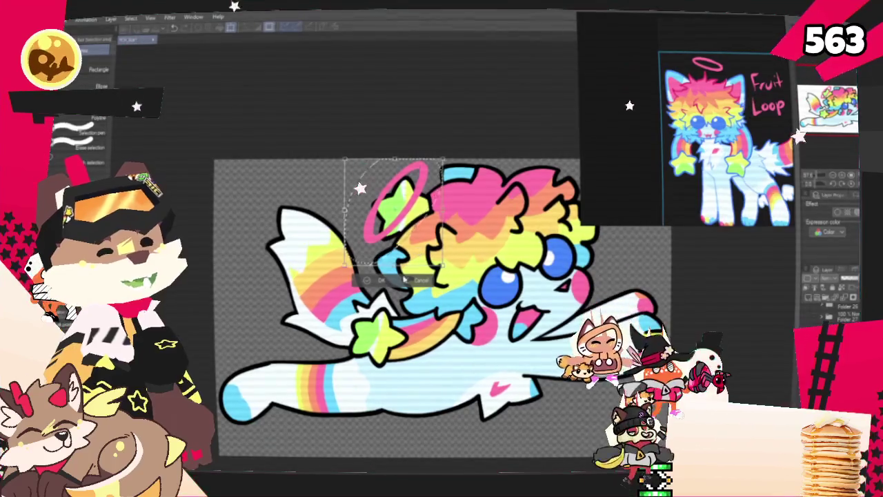
Clear the selection around the halo and adjust the canvas zoom
{"action": "key", "text": "ctrl+d"}
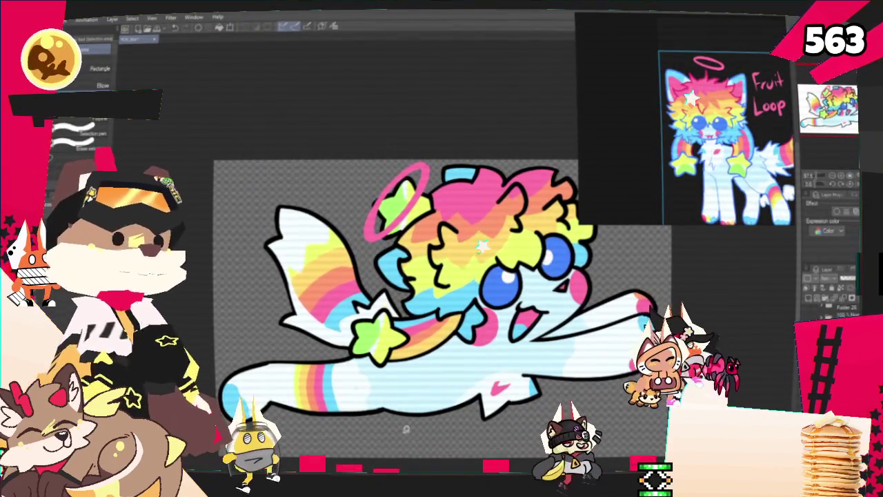
{"action": "key", "text": "ctrl+minus"}
{"action": "key", "text": "ctrl+minus"}
{"action": "key", "text": "ctrl+plus"}
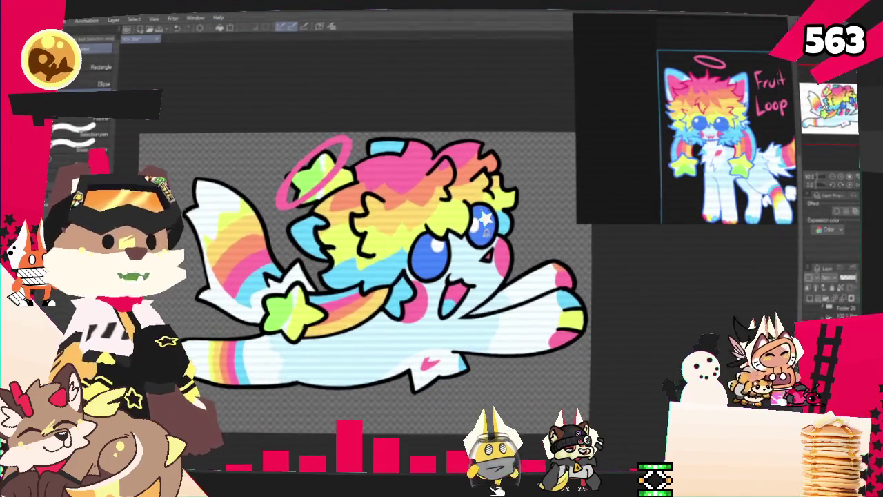
{"action": "key", "text": "ctrl+minus"}
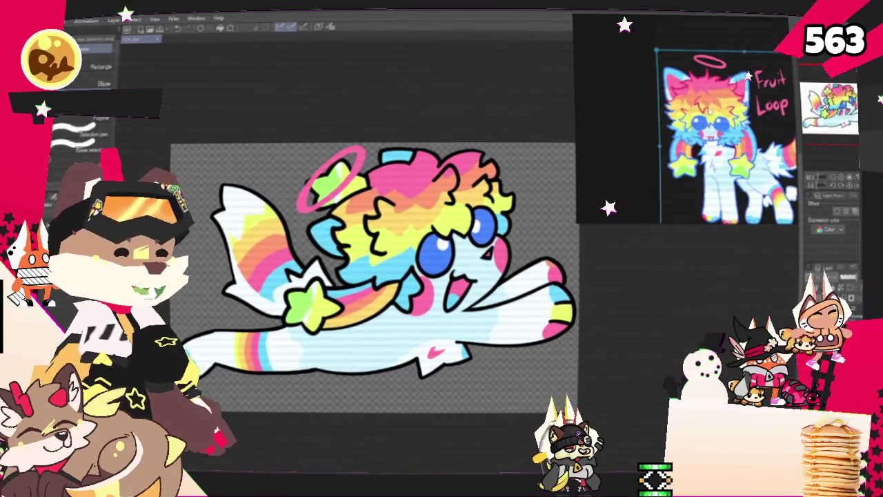
Scroll-zoom through the 'Fruit Loop' reference sheet to study the character
{"action": "scroll", "coordinate": [738, 100], "scroll_direction": "up", "scroll_amount": 3}
{"action": "scroll", "coordinate": [738, 100], "scroll_direction": "down", "scroll_amount": 3}
{"action": "scroll", "coordinate": [738, 100], "scroll_direction": "up", "scroll_amount": 4}
{"action": "scroll", "coordinate": [738, 100], "scroll_direction": "up", "scroll_amount": 2}
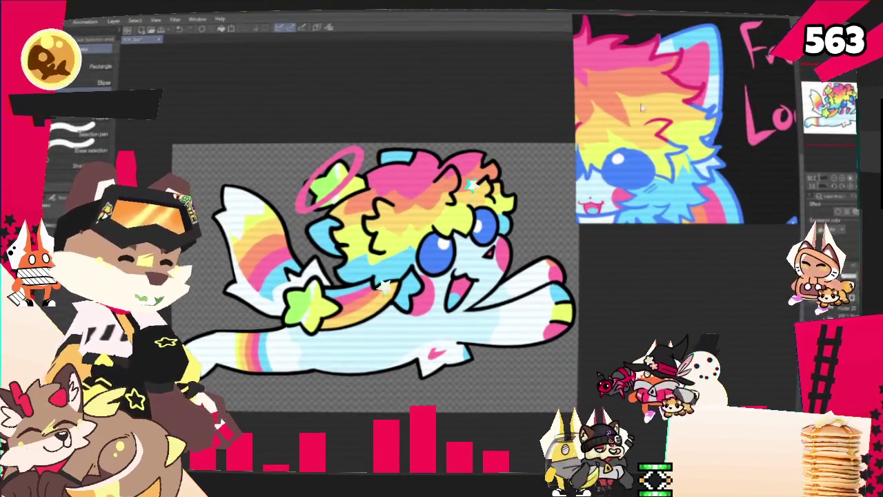
{"action": "scroll", "coordinate": [517, 121], "scroll_direction": "down", "scroll_amount": 1}
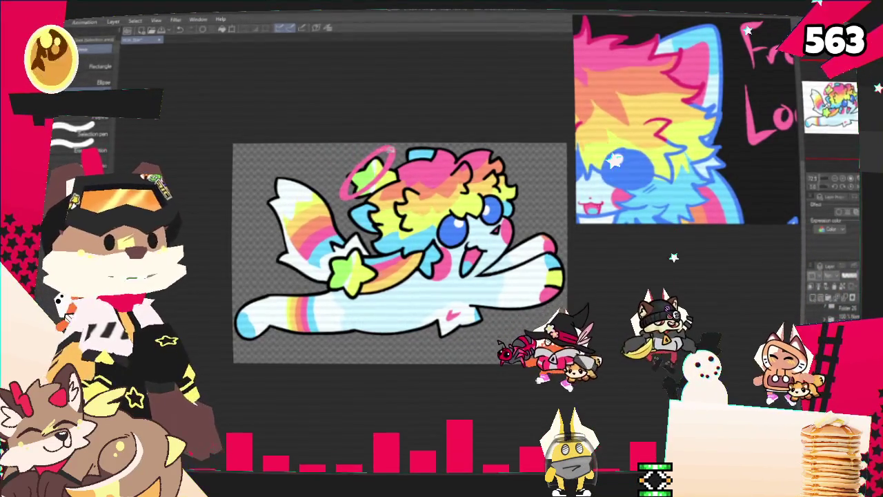
{"action": "scroll", "coordinate": [357, 340], "scroll_direction": "down", "scroll_amount": 1}
{"action": "scroll", "coordinate": [715, 143], "scroll_direction": "down", "scroll_amount": 2}
{"action": "scroll", "coordinate": [715, 142], "scroll_direction": "down", "scroll_amount": 2}
{"action": "scroll", "coordinate": [715, 143], "scroll_direction": "down", "scroll_amount": 2}
{"action": "scroll", "coordinate": [713, 150], "scroll_direction": "down", "scroll_amount": 2}
{"action": "scroll", "coordinate": [713, 151], "scroll_direction": "down", "scroll_amount": 2}
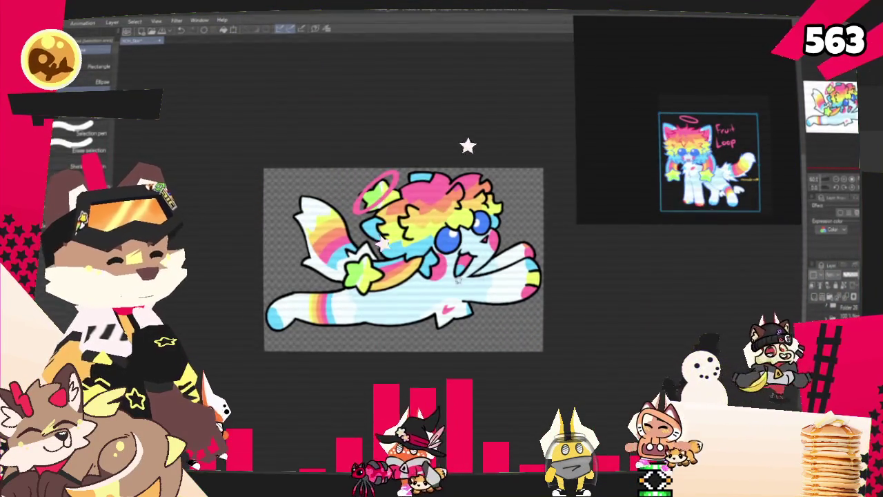
{"action": "scroll", "coordinate": [313, 288], "scroll_direction": "up", "scroll_amount": 1}
{"action": "scroll", "coordinate": [313, 288], "scroll_direction": "up", "scroll_amount": 2}
{"action": "scroll", "coordinate": [313, 288], "scroll_direction": "up", "scroll_amount": 1}
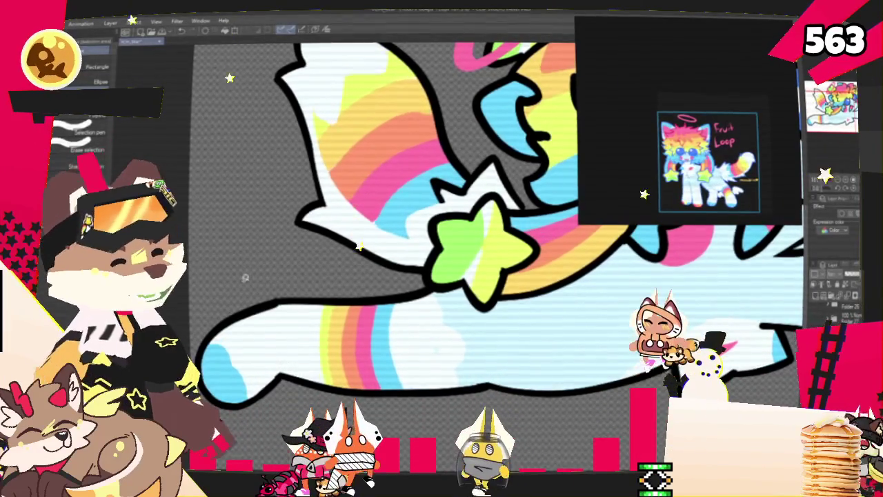
{"action": "key", "text": "p"}
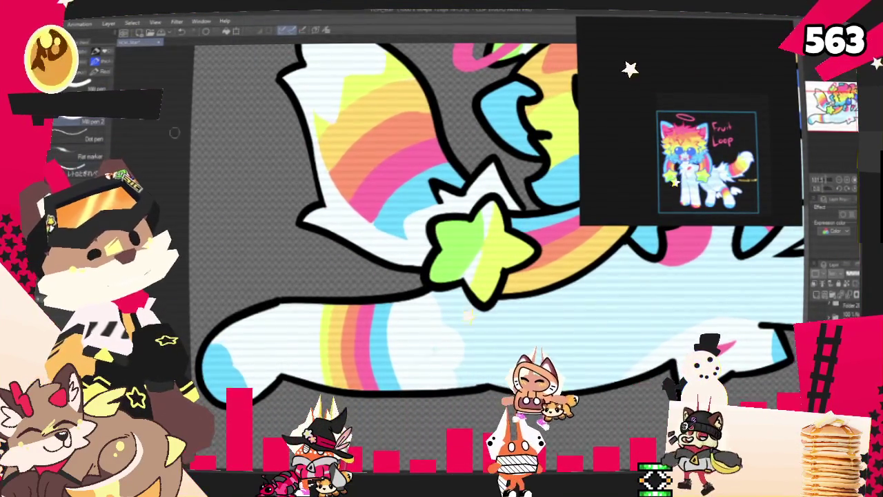
Ink a curved black stroke just left of the green star, undoing a stray loop
{"action": "key", "text": "p"}
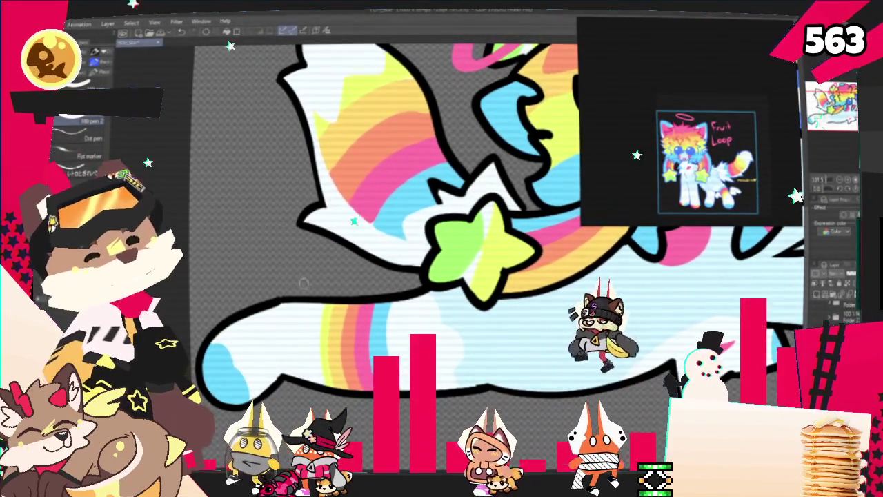
{"action": "left_click_drag", "start_coordinate": [312, 279], "coordinate": [272, 252]}
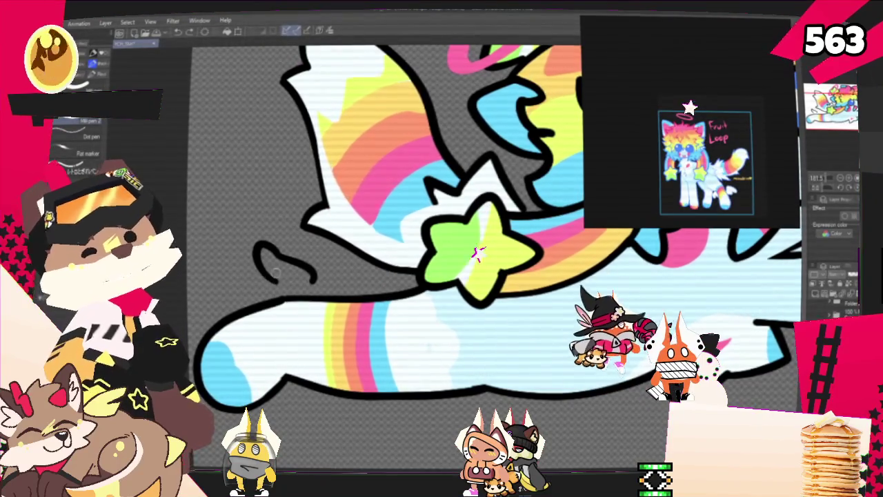
{"action": "key", "text": "ctrl+z"}
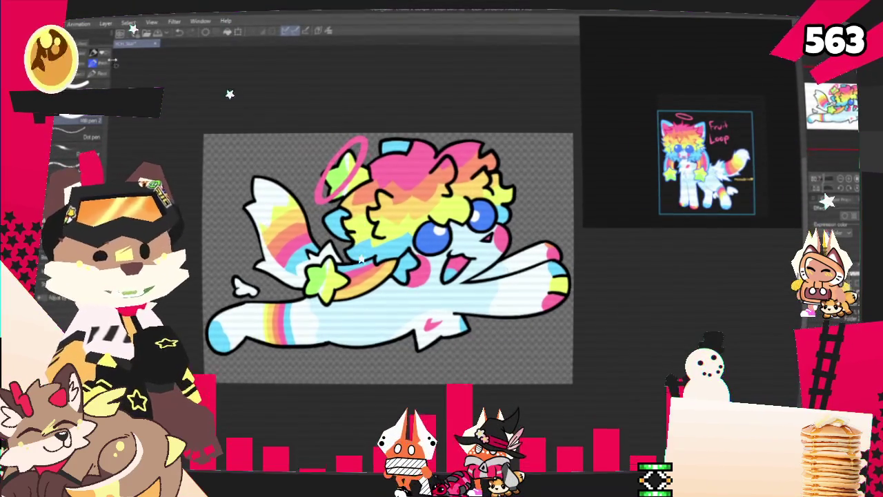
{"action": "left_click", "coordinate": [28, 24]}
{"action": "mouse_move", "coordinate": [97, 130]}
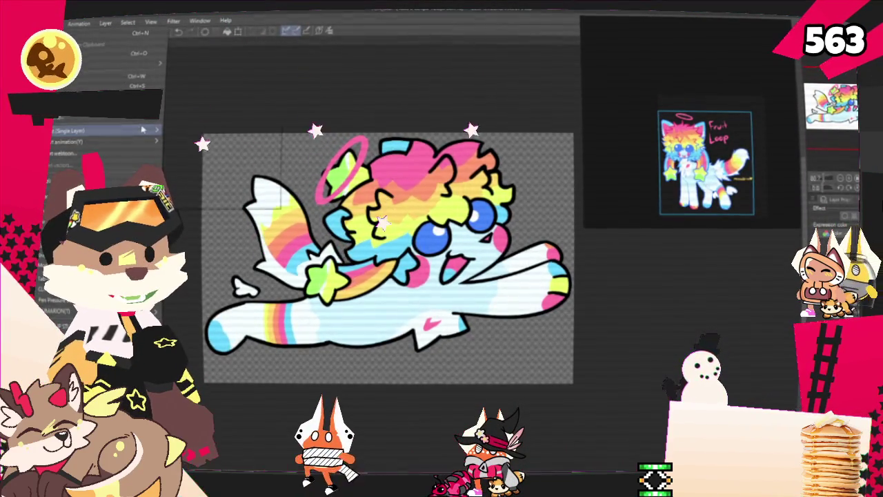
Save the drawing as a PNG named 'Kanzie' in the Starecters folder
{"action": "left_click", "coordinate": [217, 158]}
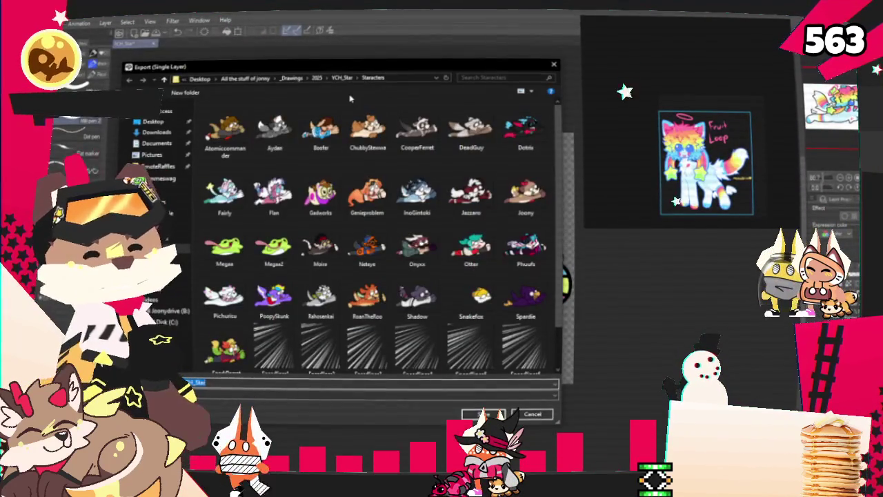
{"action": "type", "text": "Kanzie"}
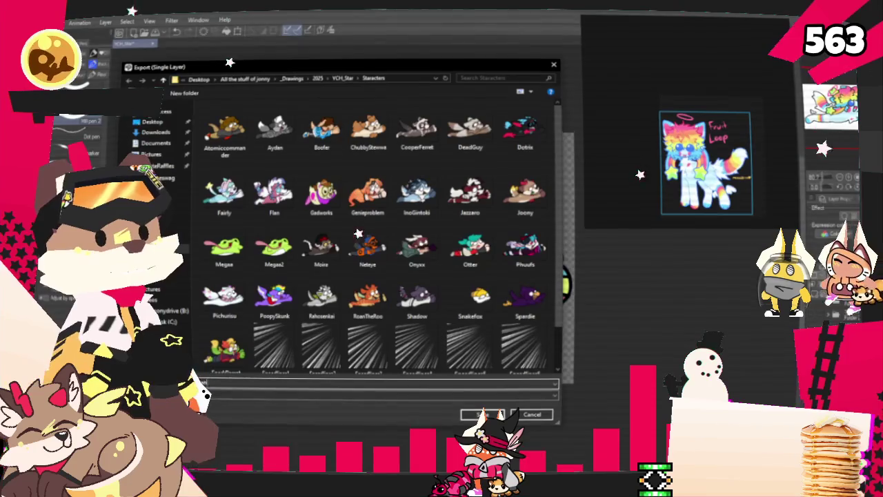
{"action": "key", "text": "Return"}
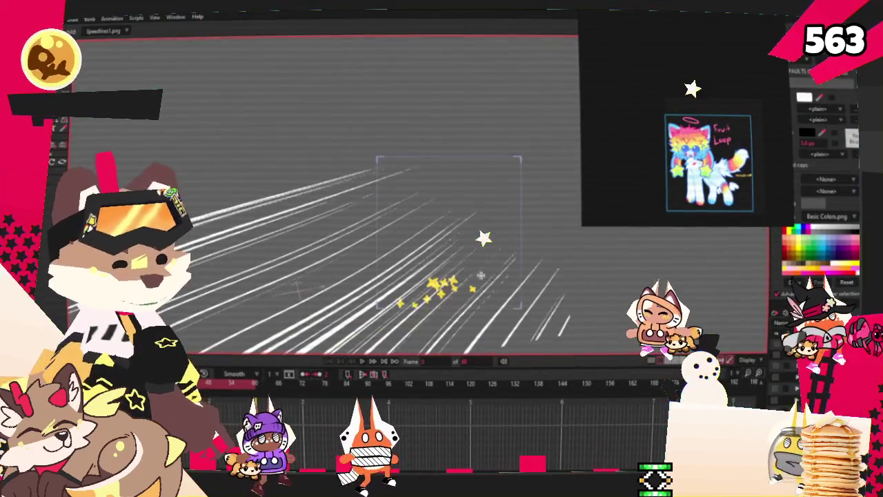
Zoom in and open Layer Settings for the star-riding character layer with Transform Layer
{"action": "scroll", "coordinate": [414, 228], "scroll_direction": "up", "scroll_amount": 2}
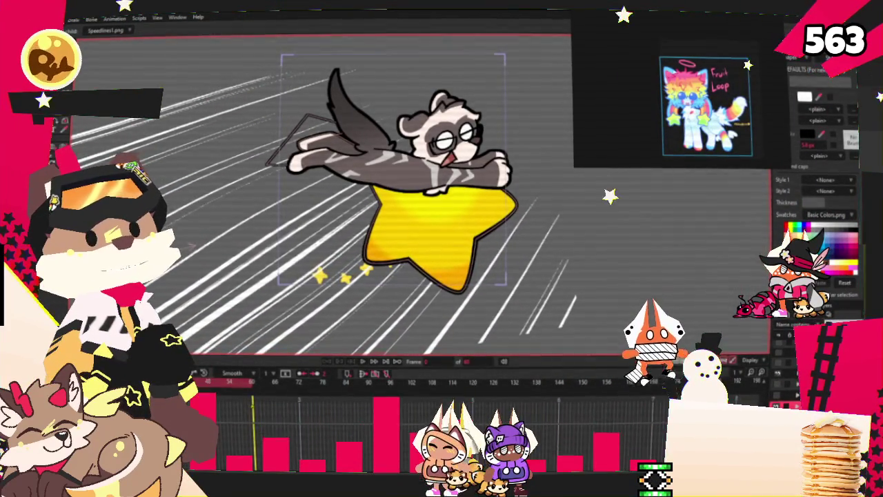
{"action": "left_click", "coordinate": [777, 373]}
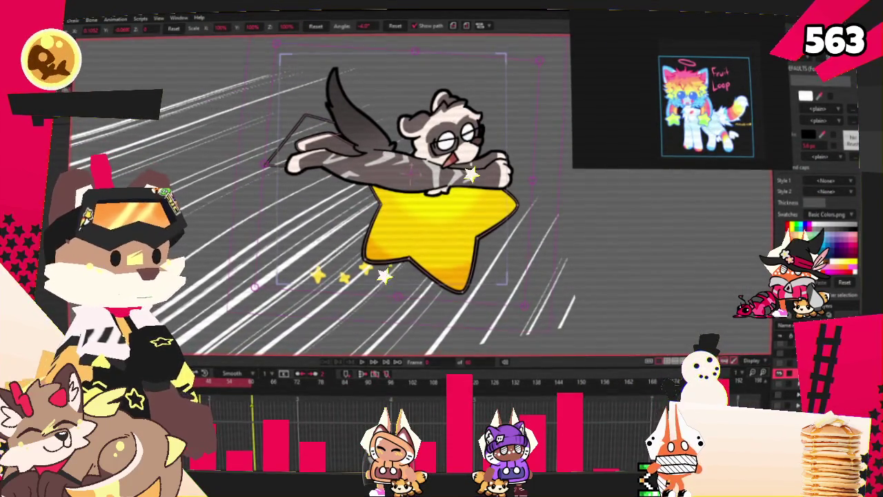
{"action": "double_click", "coordinate": [800, 324]}
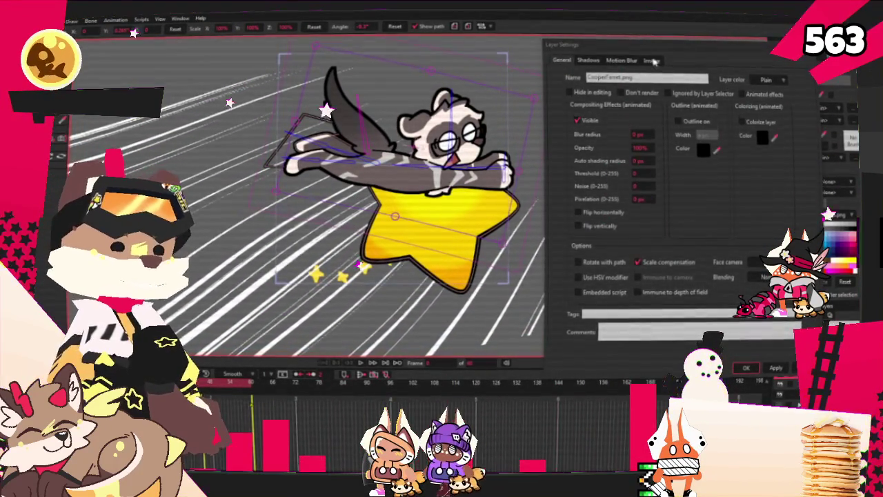
Set the character layer's source image to the new rainbow cat PNG and apply it
{"action": "left_click", "coordinate": [652, 60]}
{"action": "left_click", "coordinate": [633, 91]}
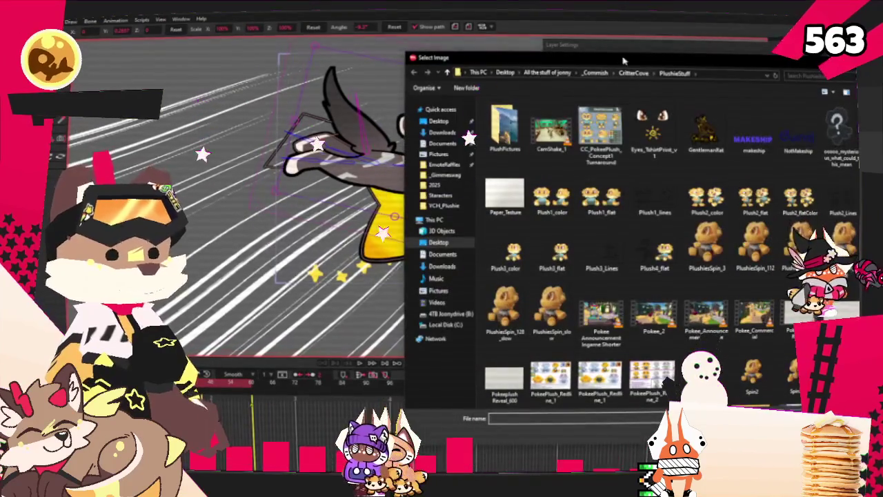
{"action": "left_click_drag", "start_coordinate": [622, 61], "coordinate": [516, 12]}
{"action": "double_click", "coordinate": [607, 89]}
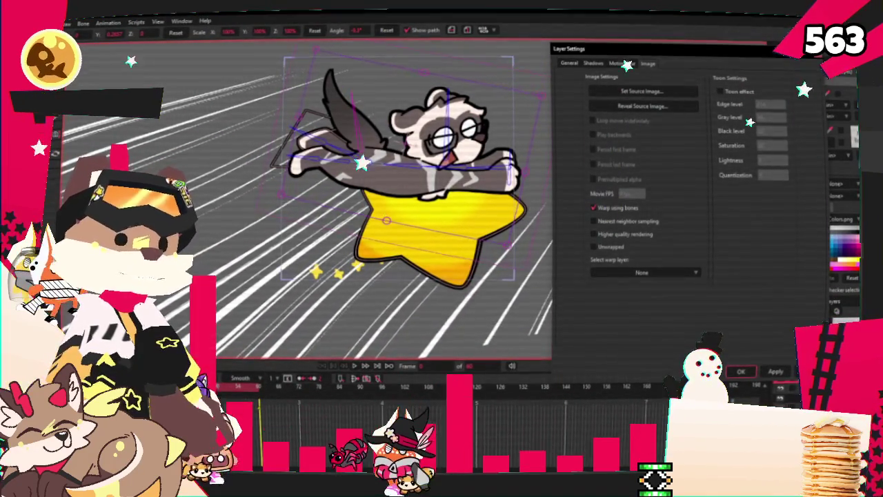
{"action": "left_click", "coordinate": [771, 371]}
{"action": "left_click", "coordinate": [740, 371]}
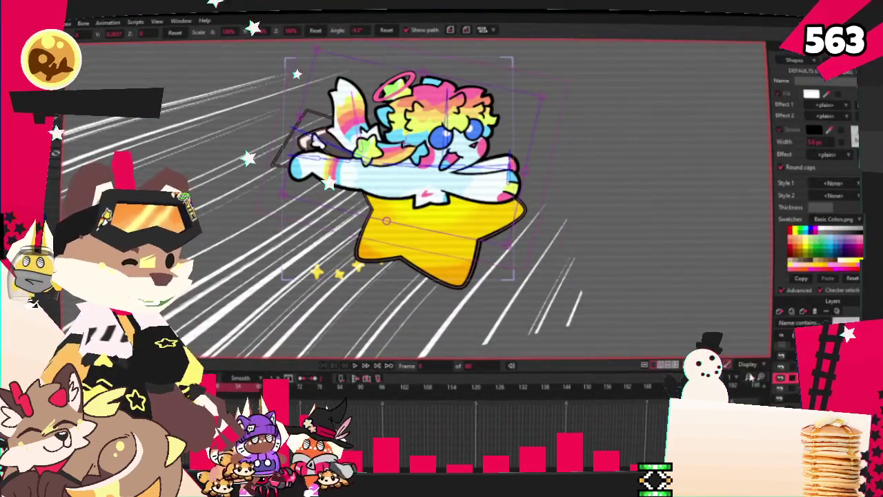
{"action": "scroll", "coordinate": [598, 255], "scroll_direction": "up", "scroll_amount": 3}
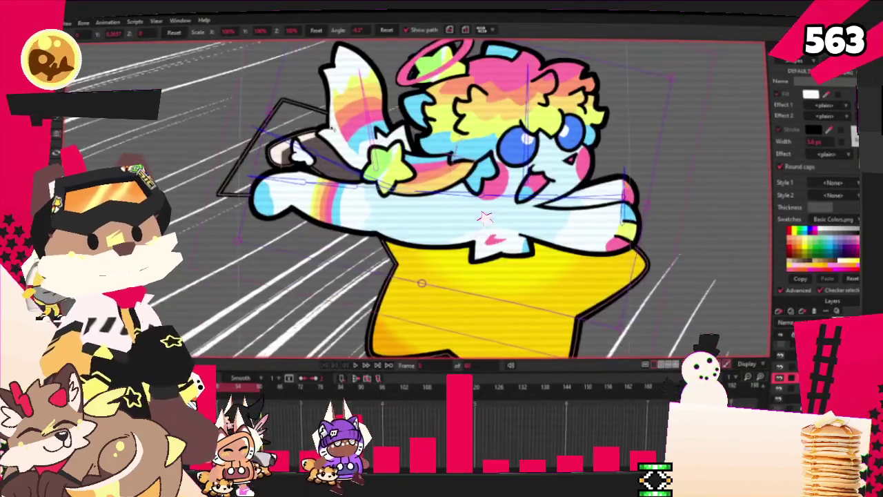
{"action": "scroll", "coordinate": [598, 256], "scroll_direction": "up", "scroll_amount": 3}
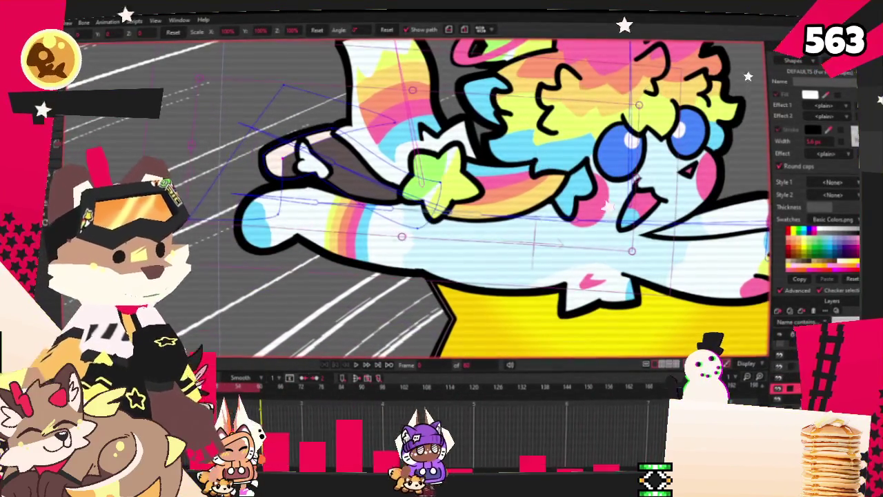
{"action": "key", "text": "f"}
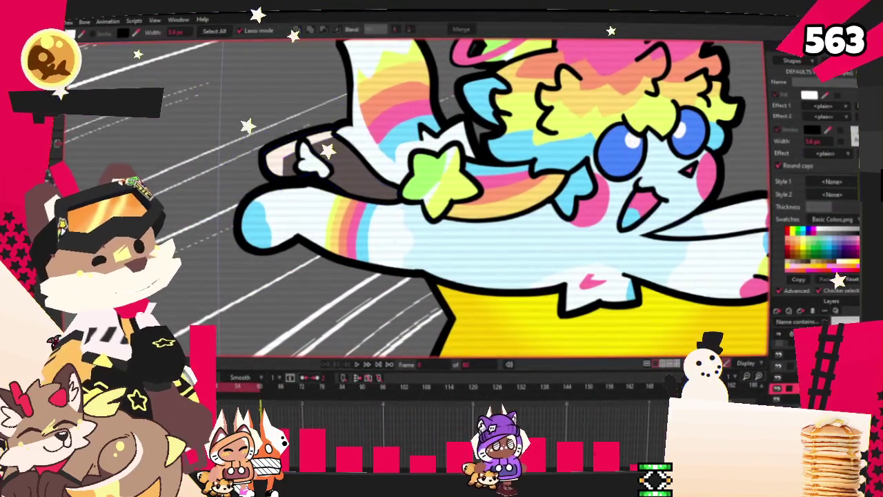
{"action": "left_click", "coordinate": [338, 148]}
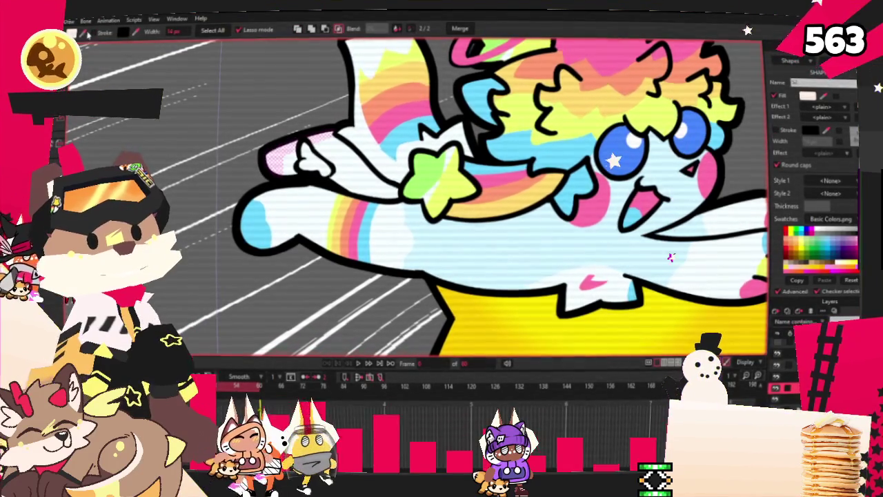
{"action": "scroll", "coordinate": [358, 187], "scroll_direction": "up", "scroll_amount": 2}
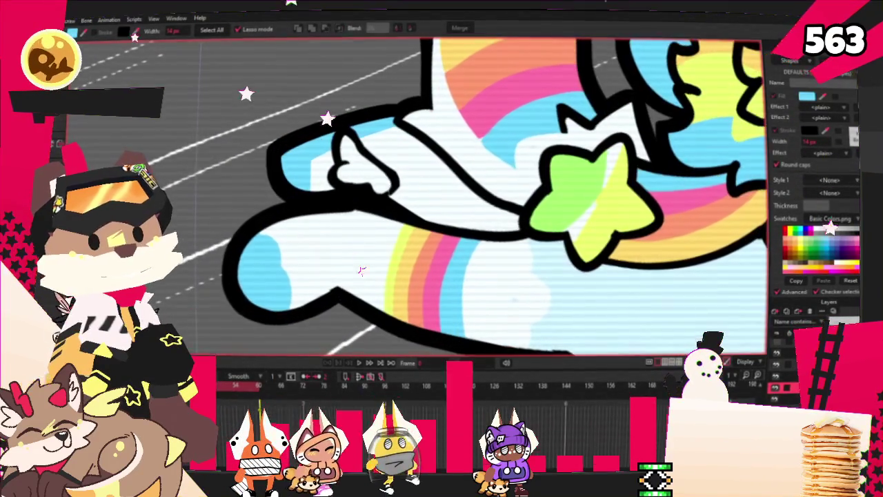
{"action": "key", "text": "t"}
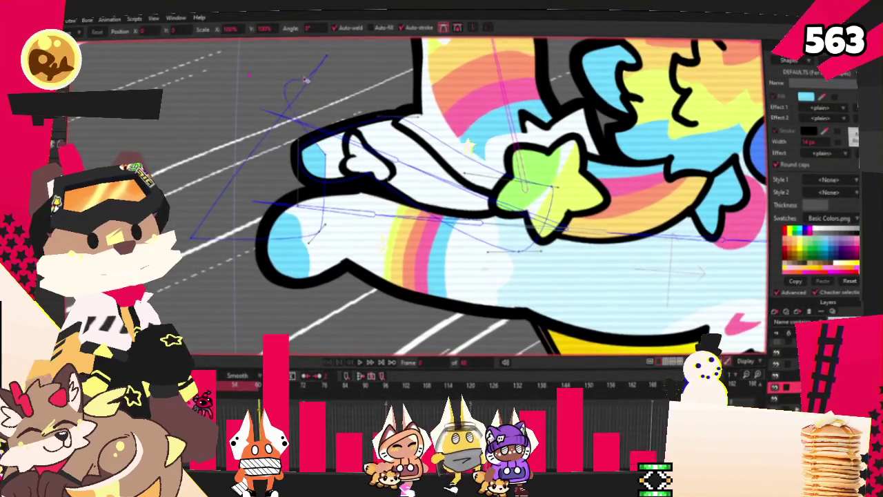
{"action": "scroll", "coordinate": [329, 160], "scroll_direction": "up", "scroll_amount": 2}
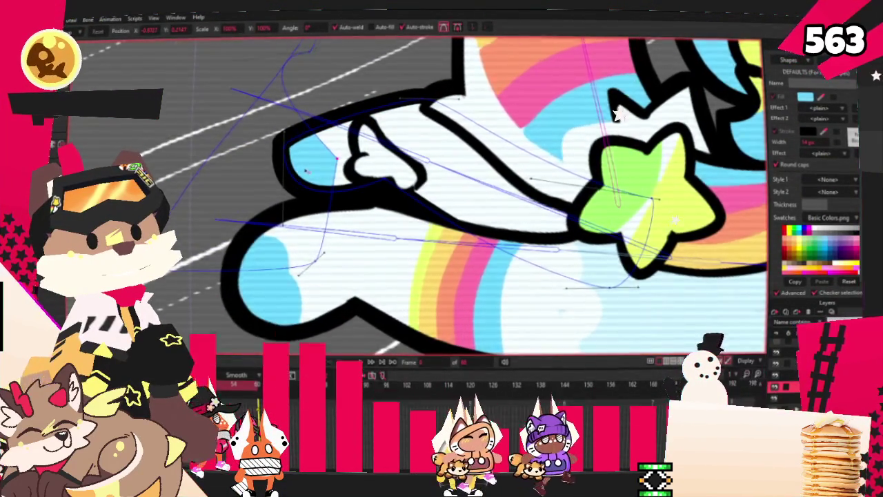
{"action": "scroll", "coordinate": [364, 188], "scroll_direction": "down", "scroll_amount": 1}
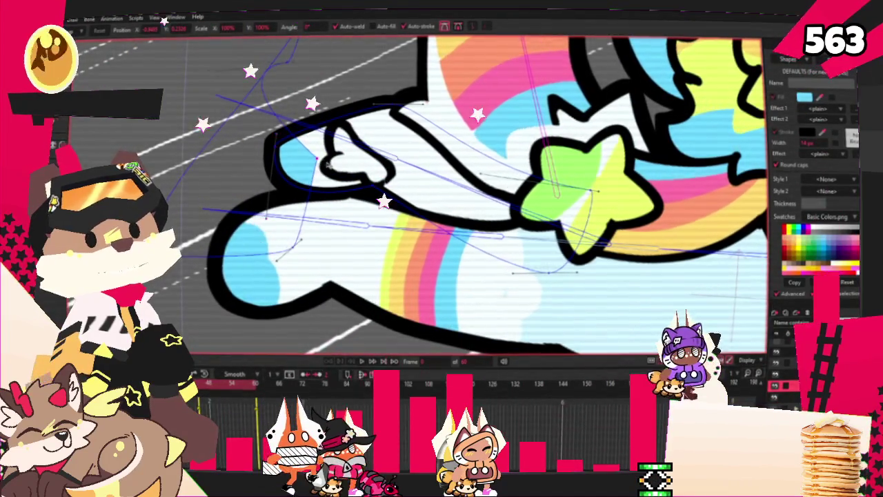
{"action": "key", "text": "c"}
{"action": "scroll", "coordinate": [485, 219], "scroll_direction": "up", "scroll_amount": 1}
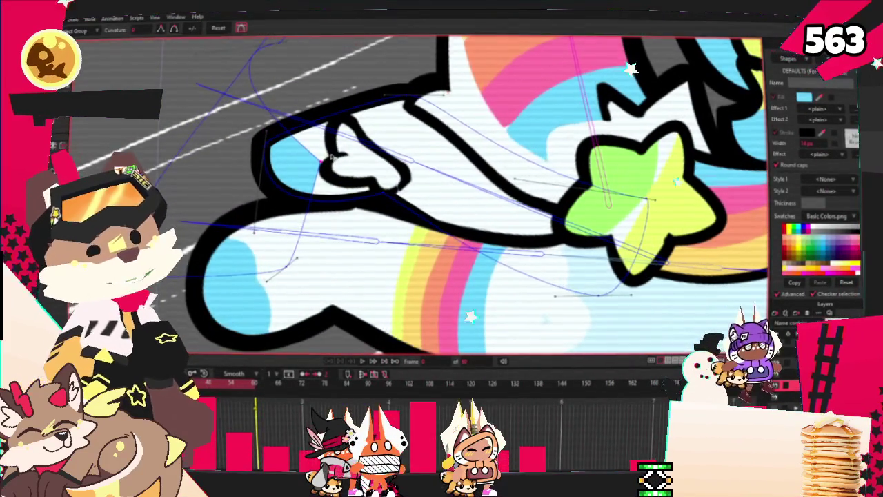
{"action": "scroll", "coordinate": [353, 160], "scroll_direction": "down", "scroll_amount": 2}
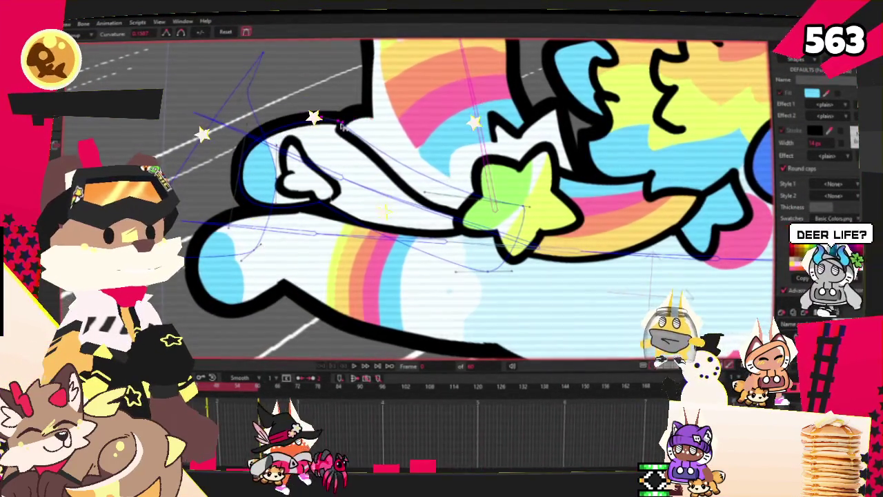
{"action": "key", "text": "t"}
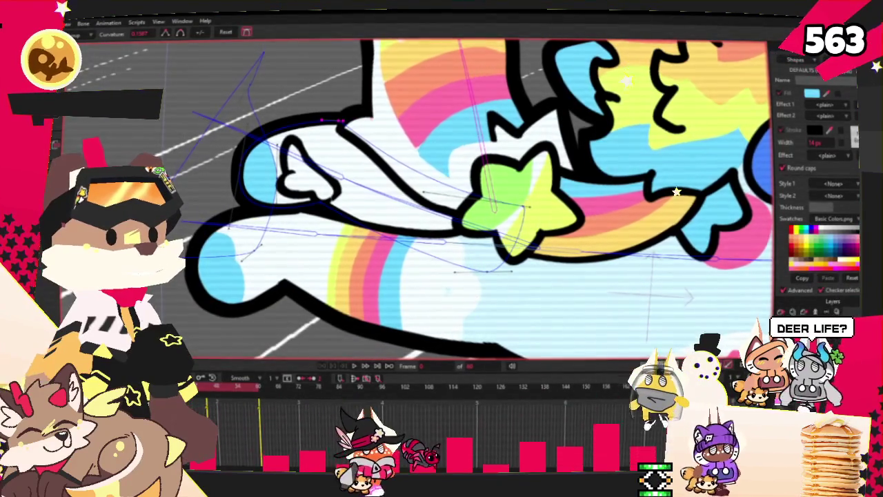
{"action": "scroll", "coordinate": [360, 266], "scroll_direction": "down", "scroll_amount": 1}
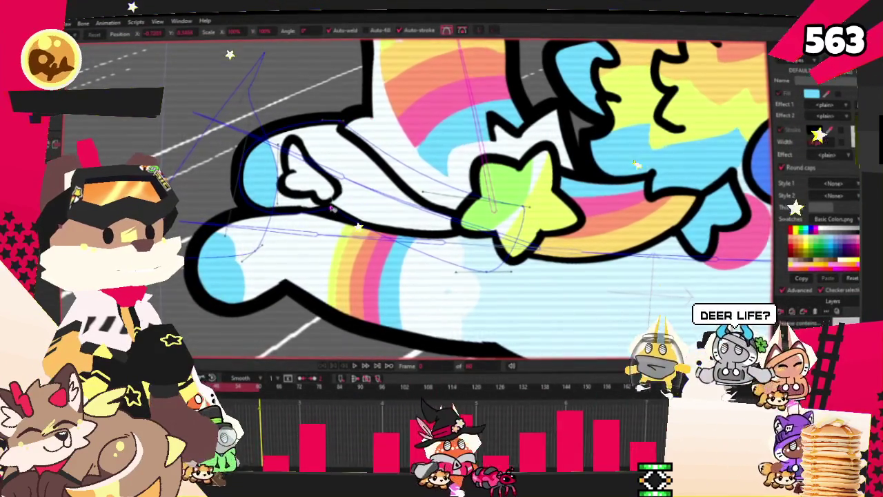
{"action": "scroll", "coordinate": [360, 265], "scroll_direction": "down", "scroll_amount": 2}
{"action": "scroll", "coordinate": [322, 189], "scroll_direction": "up", "scroll_amount": 3}
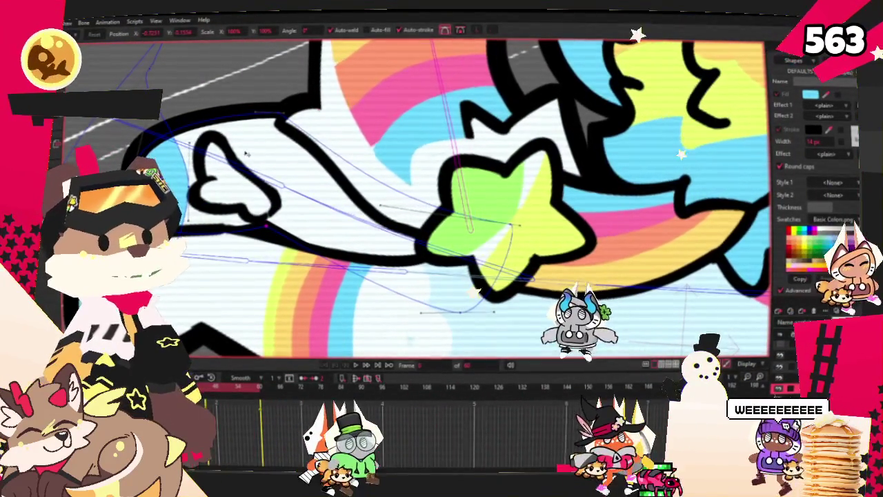
{"action": "key", "text": "r"}
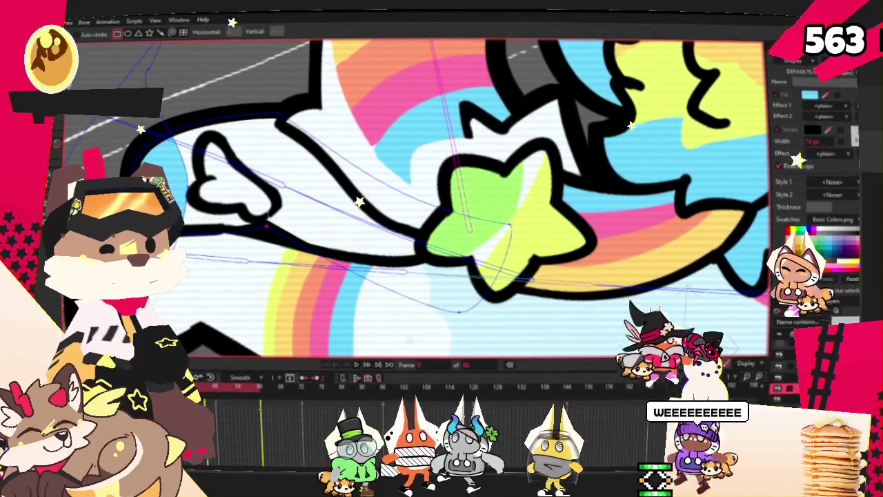
Draw a light blue rectangle over the leg left of the green star and select it
{"action": "left_click_drag", "start_coordinate": [316, 127], "coordinate": [407, 275]}
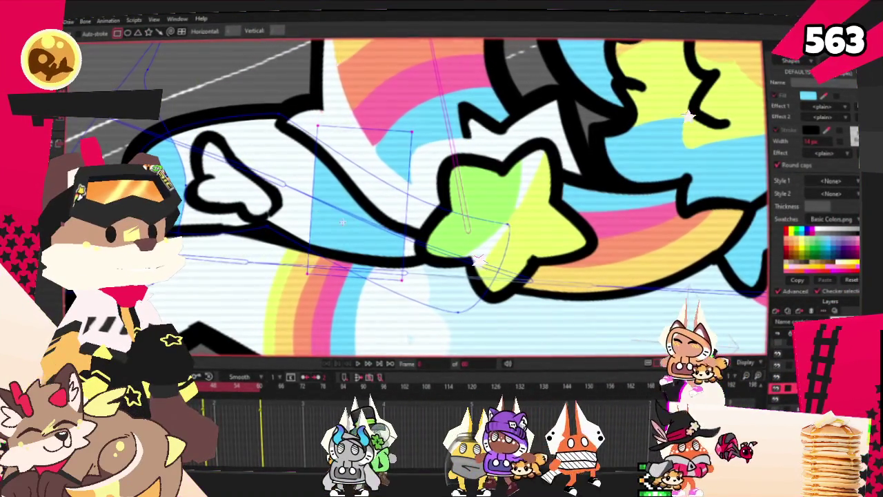
{"action": "key", "text": "q"}
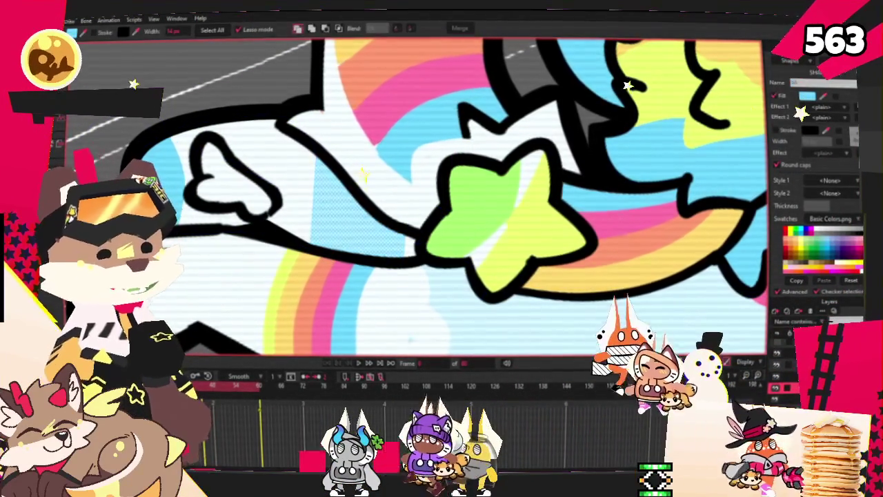
{"action": "key", "text": "ctrl+a"}
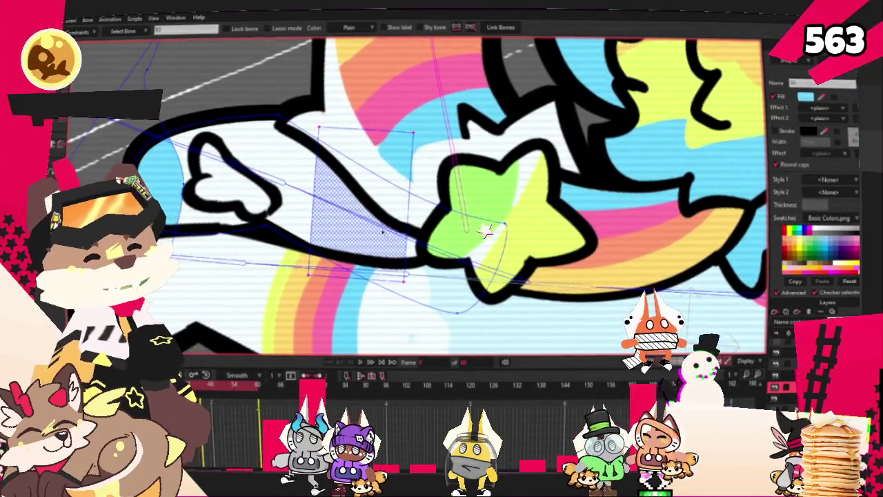
{"action": "key", "text": "t"}
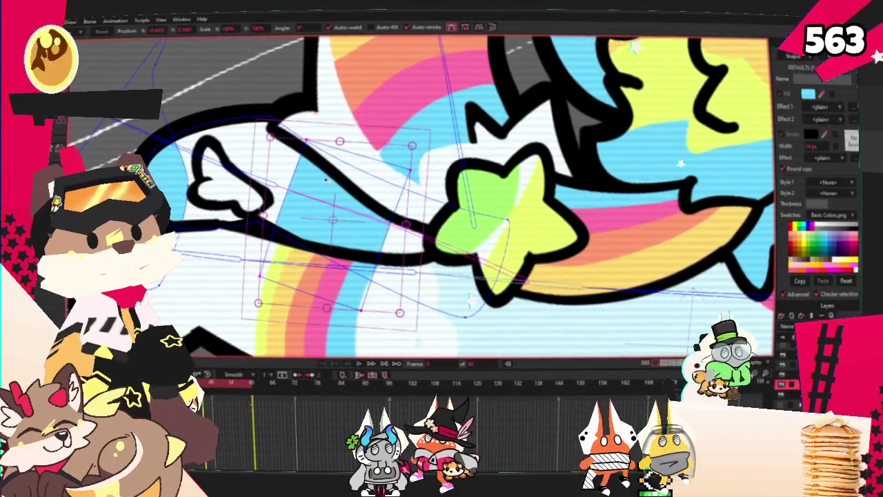
Skew the rectangle diagonally along the rainbow tail bands and nudge the whole stripe into place
{"action": "left_click_drag", "start_coordinate": [367, 218], "coordinate": [380, 225]}
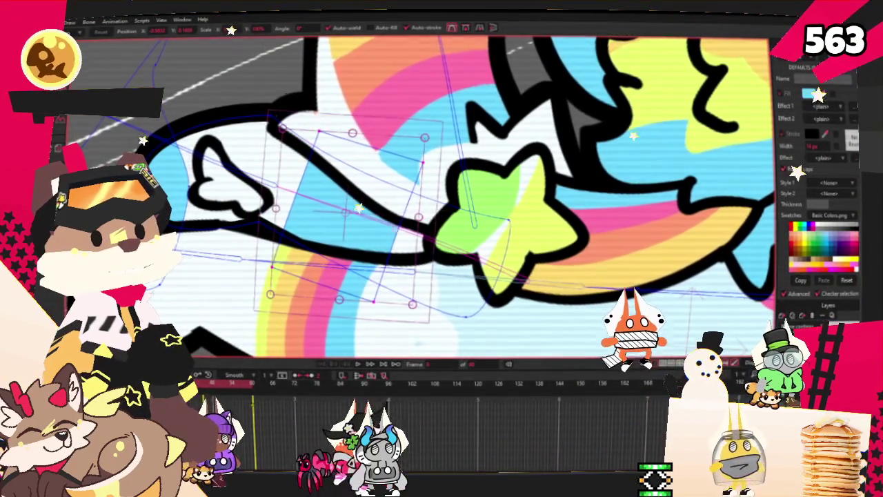
{"action": "key", "text": "ctrl+a"}
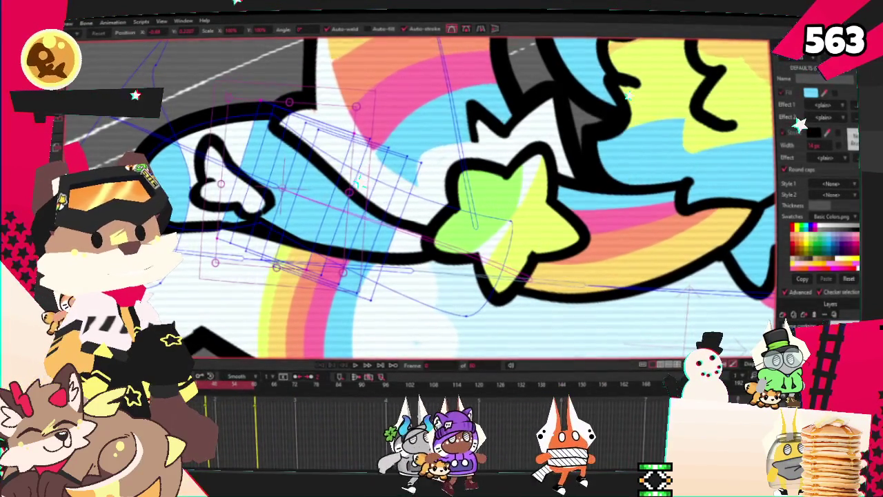
{"action": "key", "text": "g"}
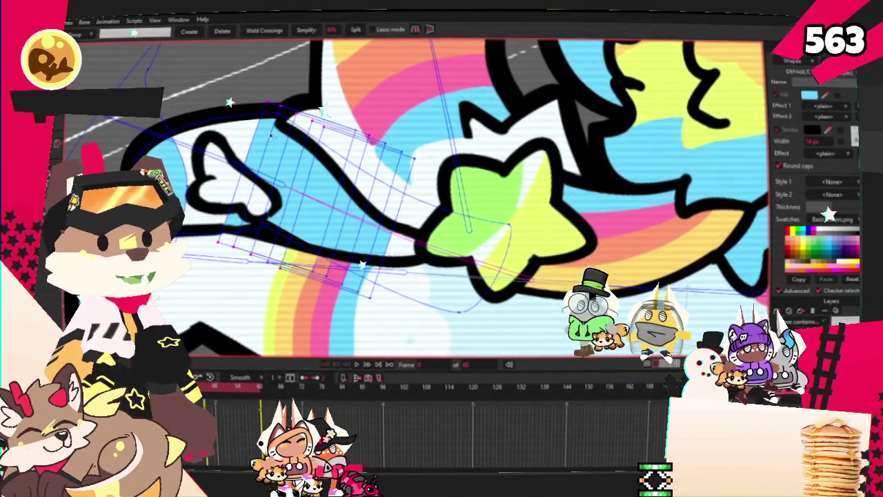
{"action": "key", "text": "t"}
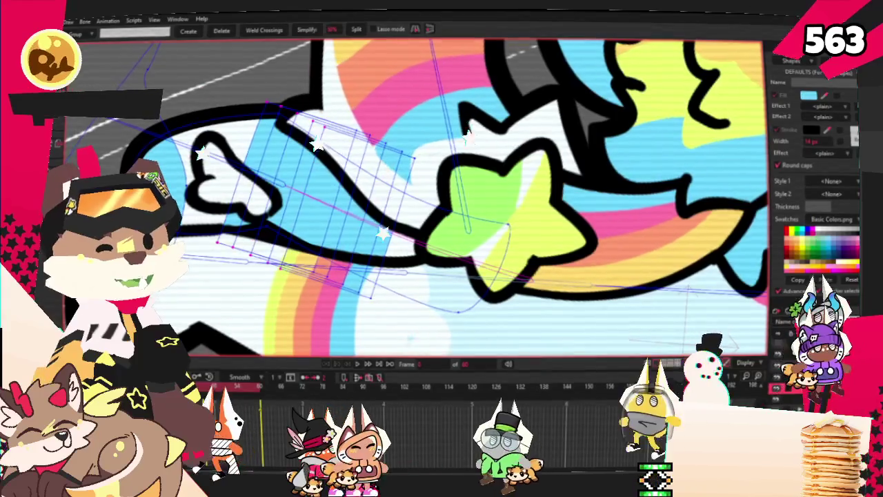
{"action": "scroll", "coordinate": [382, 298], "scroll_direction": "up", "scroll_amount": 3}
{"action": "scroll", "coordinate": [384, 276], "scroll_direction": "up", "scroll_amount": 1}
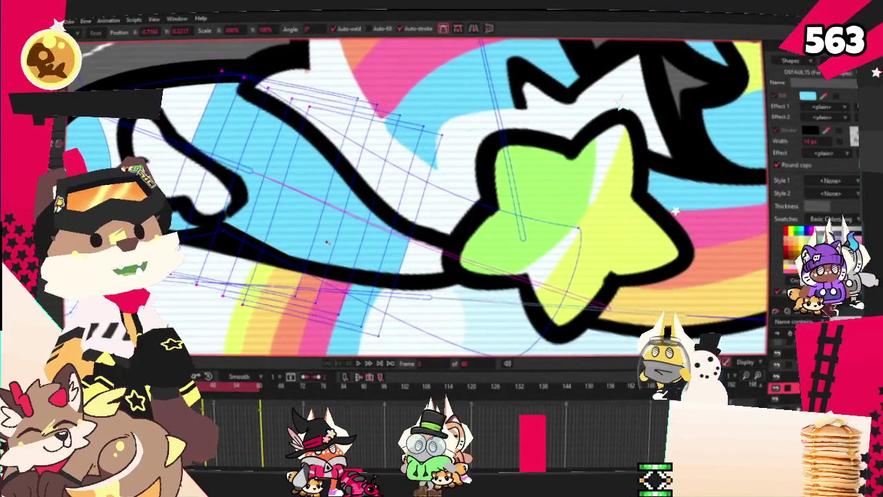
{"action": "key", "text": "ctrl+a"}
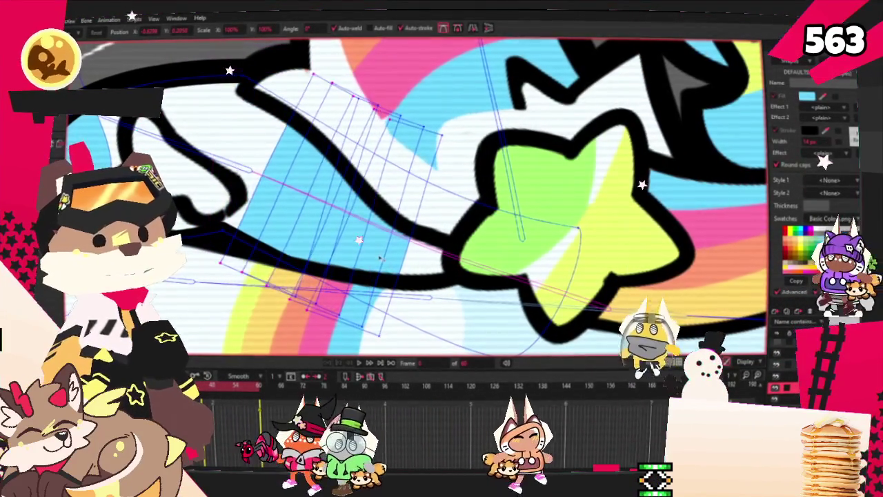
{"action": "left_click_drag", "start_coordinate": [322, 236], "coordinate": [347, 245]}
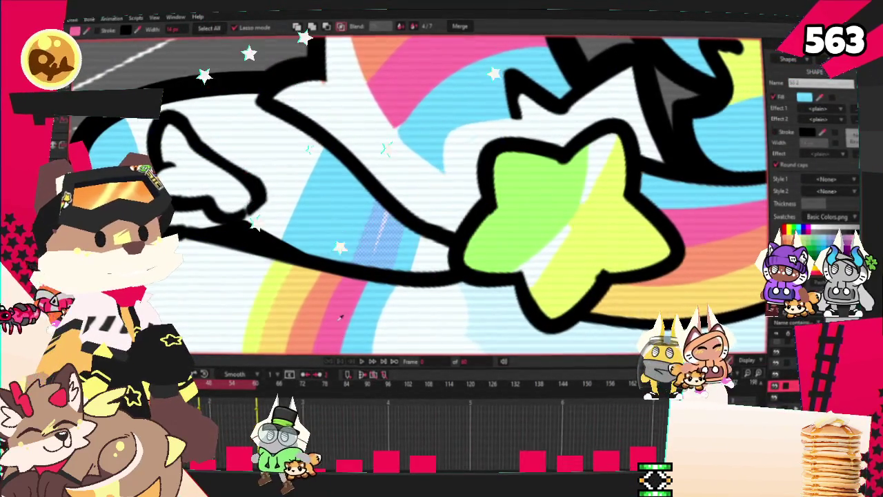
{"action": "left_click", "coordinate": [381, 221]}
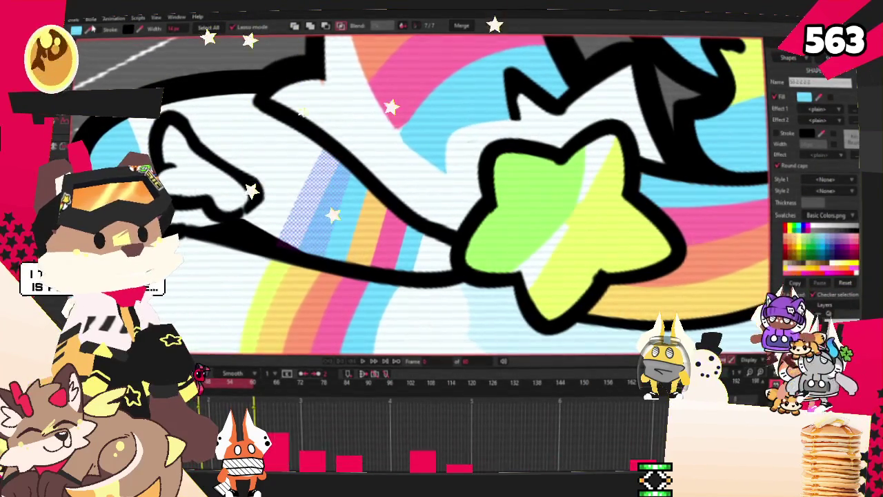
{"action": "left_click", "coordinate": [357, 200]}
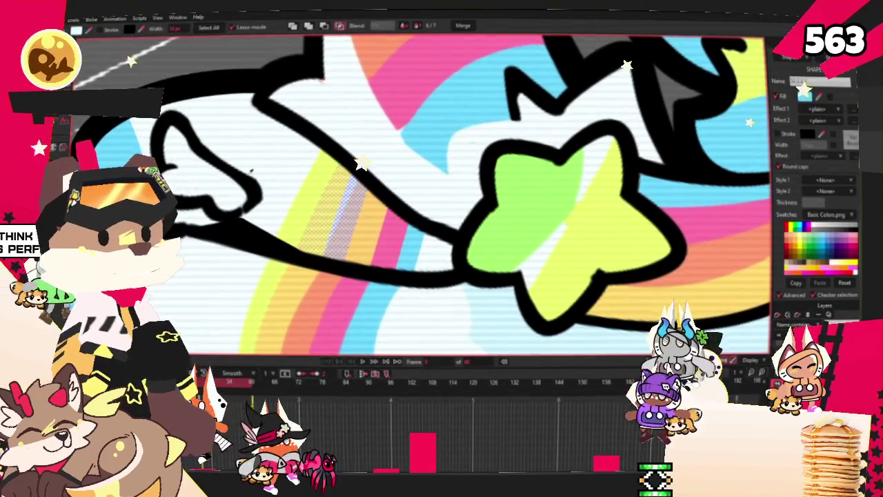
{"action": "scroll", "coordinate": [273, 294], "scroll_direction": "down", "scroll_amount": 2}
{"action": "left_click", "coordinate": [324, 190]}
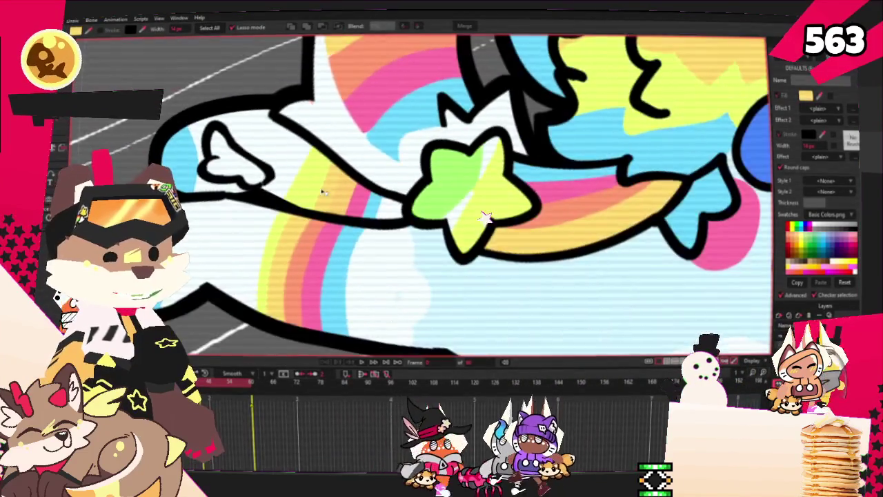
{"action": "scroll", "coordinate": [323, 190], "scroll_direction": "up", "scroll_amount": 1}
{"action": "scroll", "coordinate": [323, 190], "scroll_direction": "up", "scroll_amount": 1}
{"action": "scroll", "coordinate": [147, 133], "scroll_direction": "down", "scroll_amount": 2}
{"action": "scroll", "coordinate": [153, 138], "scroll_direction": "up", "scroll_amount": 2}
{"action": "key", "text": "alt+a"}
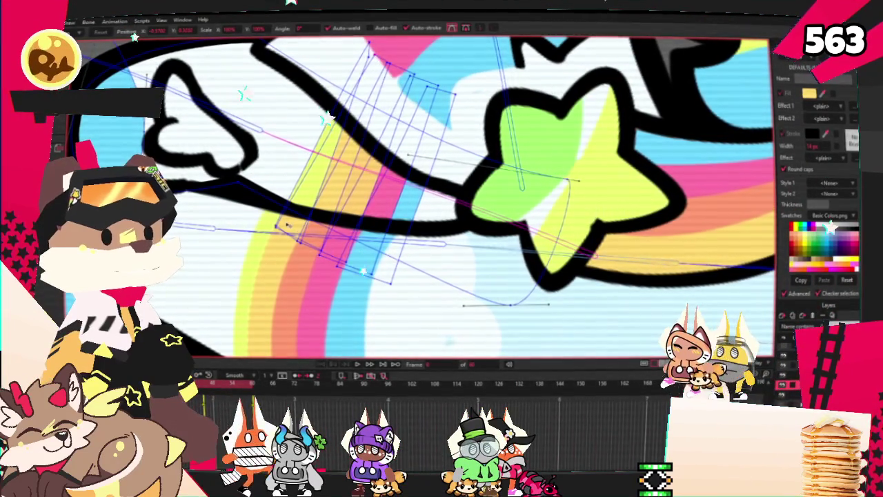
{"action": "scroll", "coordinate": [392, 50], "scroll_direction": "up", "scroll_amount": 2}
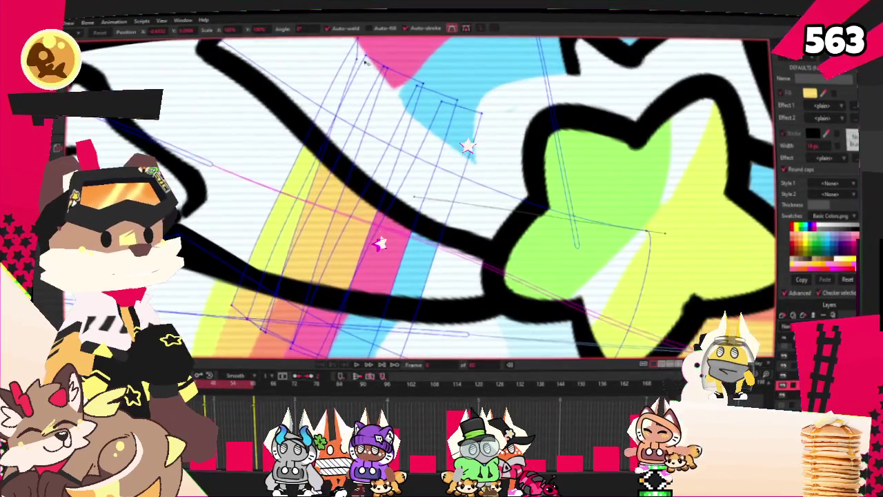
{"action": "scroll", "coordinate": [352, 90], "scroll_direction": "down", "scroll_amount": 2}
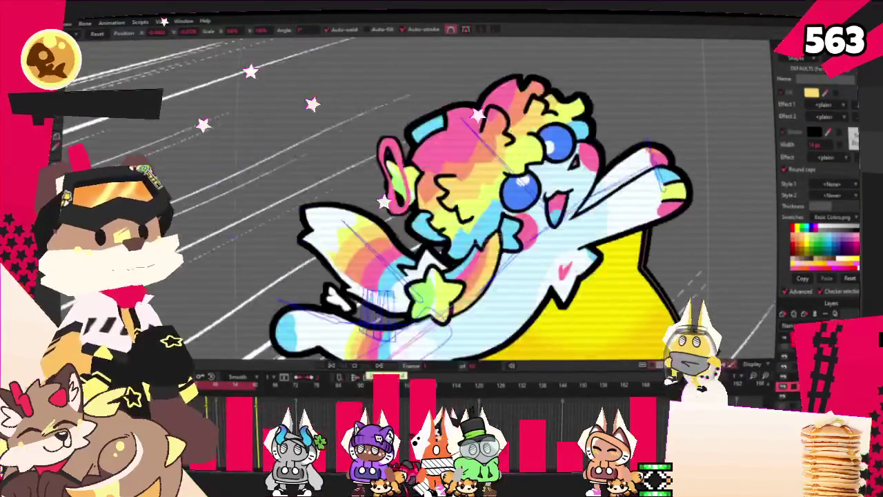
{"action": "scroll", "coordinate": [536, 283], "scroll_direction": "down", "scroll_amount": 3}
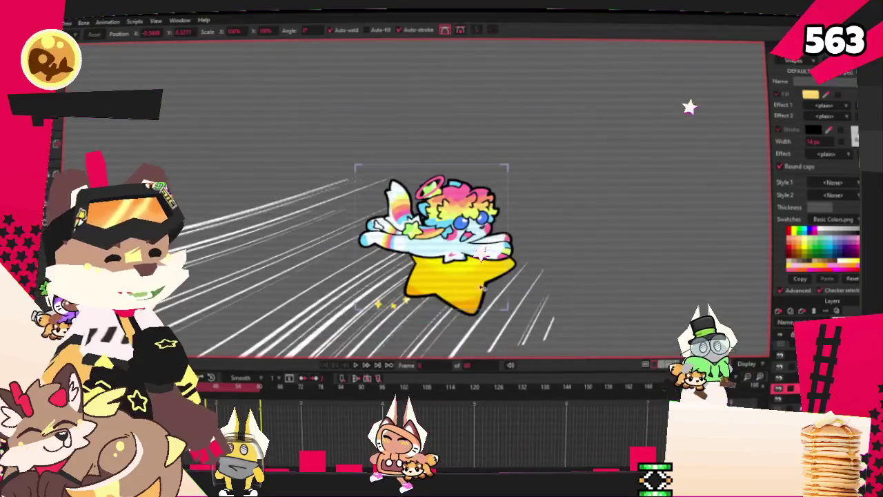
{"action": "left_click", "coordinate": [69, 22]}
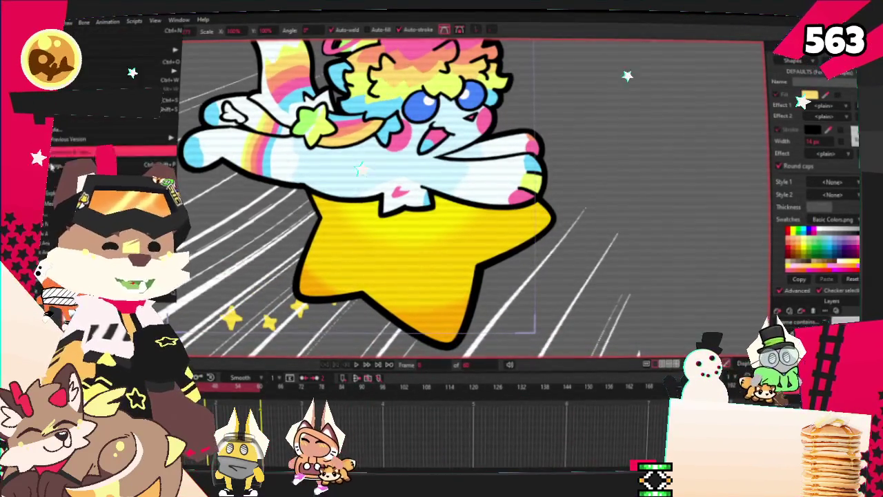
{"action": "left_click", "coordinate": [103, 200]}
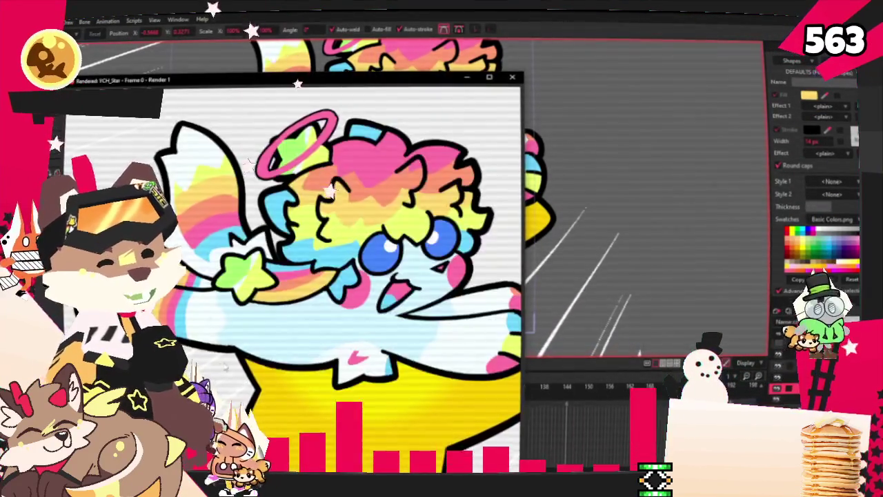
{"action": "left_click", "coordinate": [509, 78]}
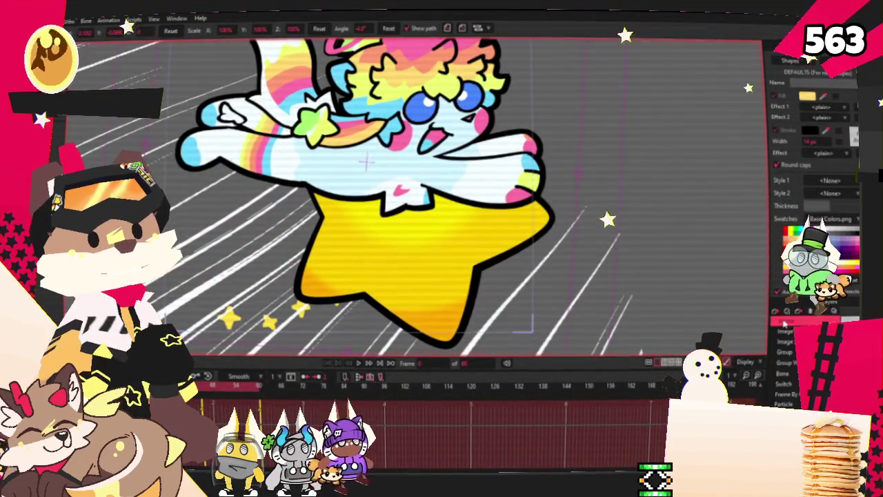
{"action": "key", "text": "r"}
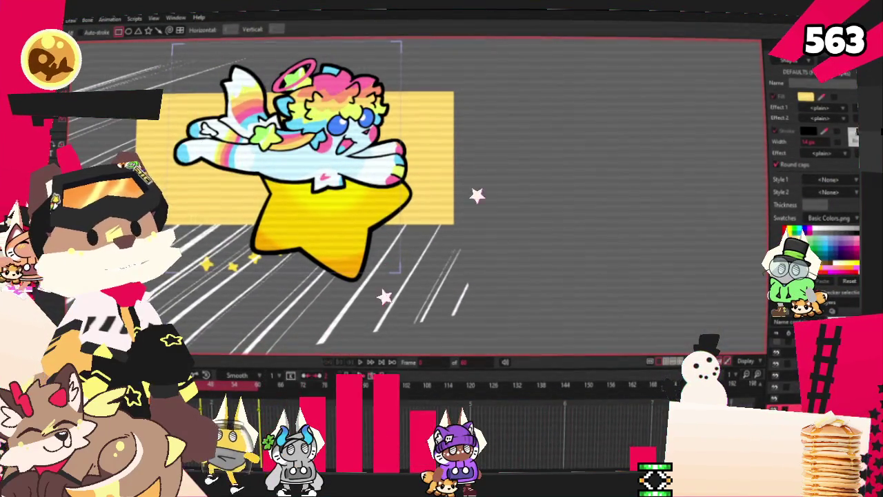
{"action": "scroll", "coordinate": [487, 238], "scroll_direction": "up", "scroll_amount": 3}
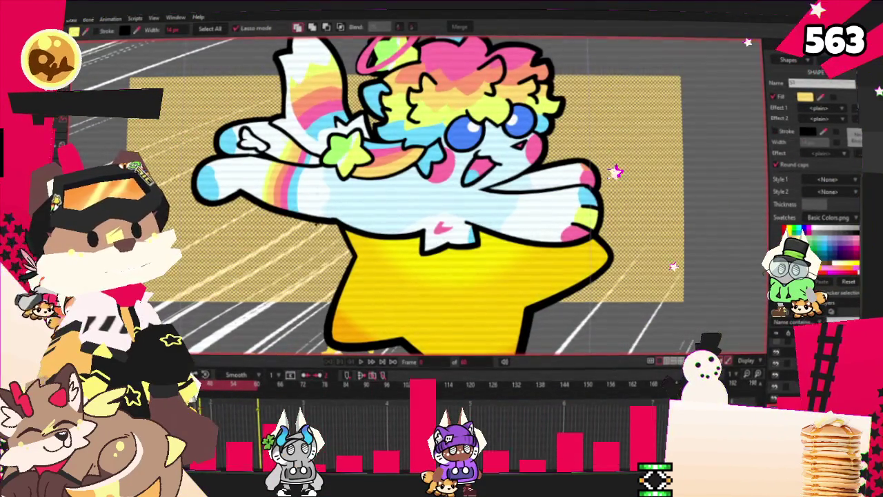
{"action": "scroll", "coordinate": [358, 235], "scroll_direction": "down", "scroll_amount": 3}
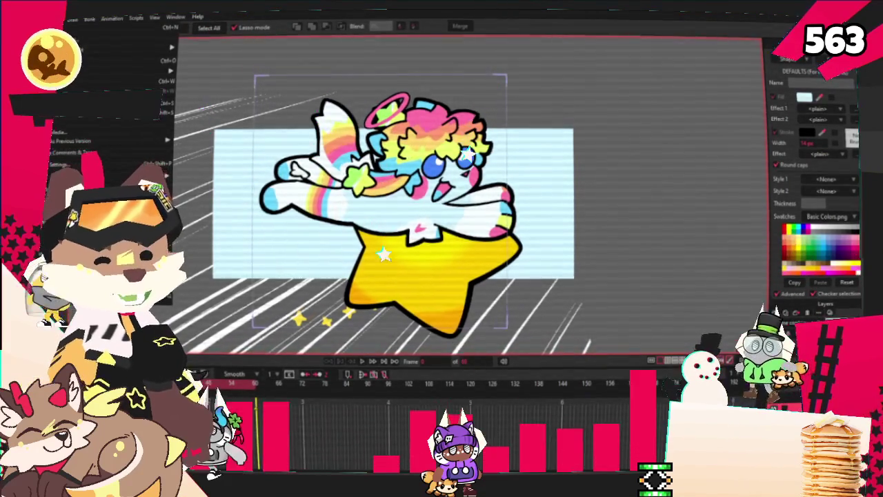
{"action": "key", "text": "ctrl+r"}
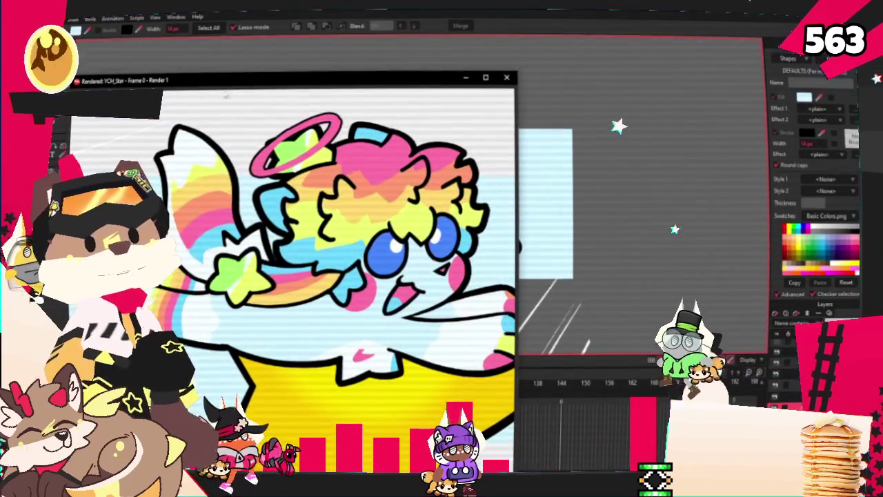
{"action": "scroll", "coordinate": [290, 262], "scroll_direction": "up", "scroll_amount": 3}
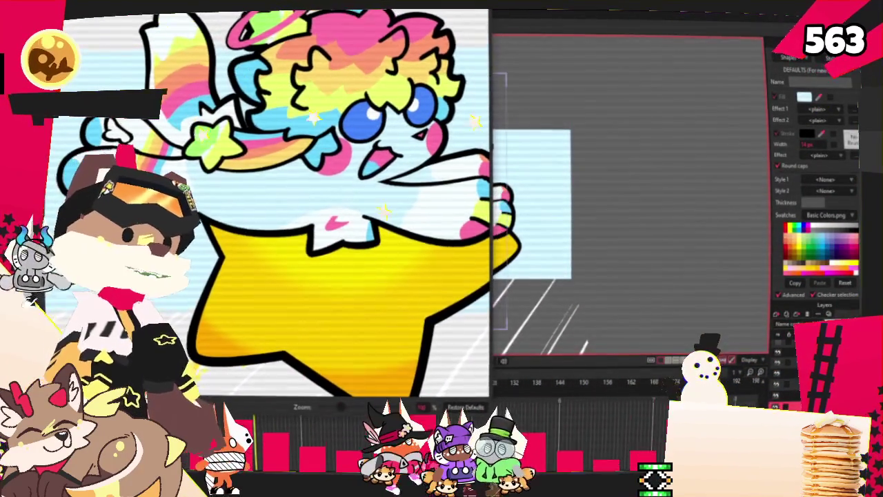
{"action": "key", "text": "Escape"}
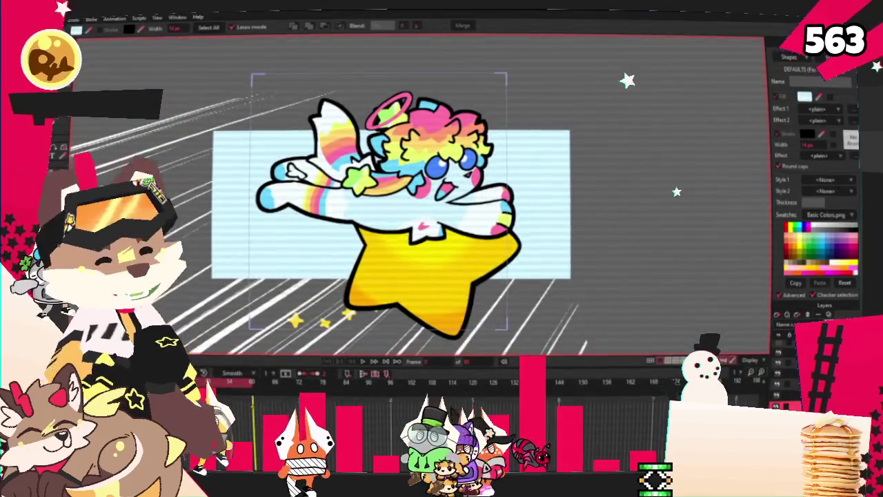
{"action": "key", "text": "m"}
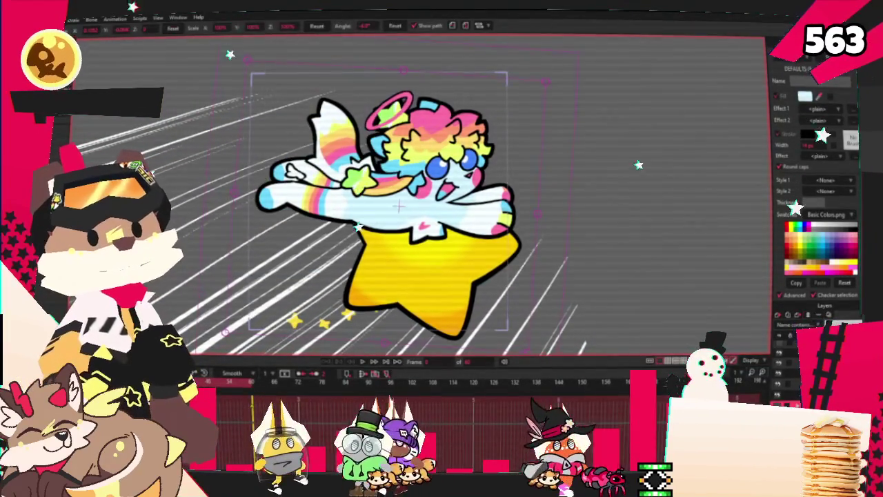
{"action": "key", "text": "alt+f"}
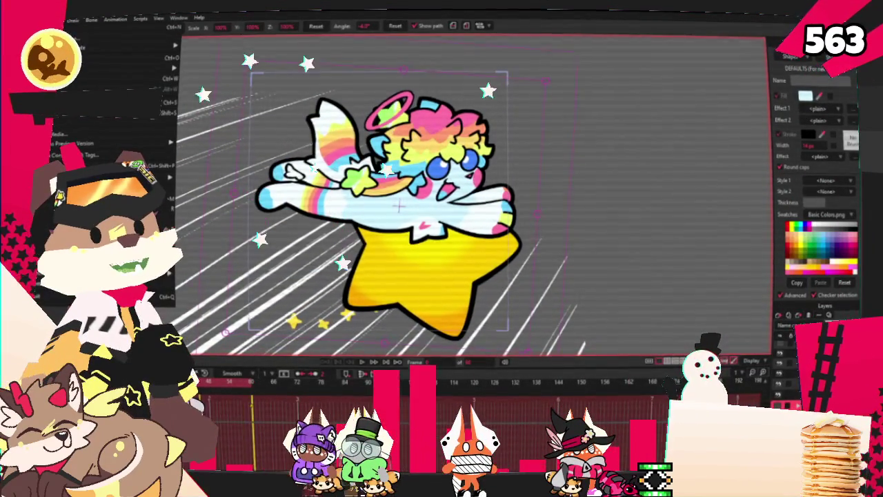
{"action": "key", "text": "Escape"}
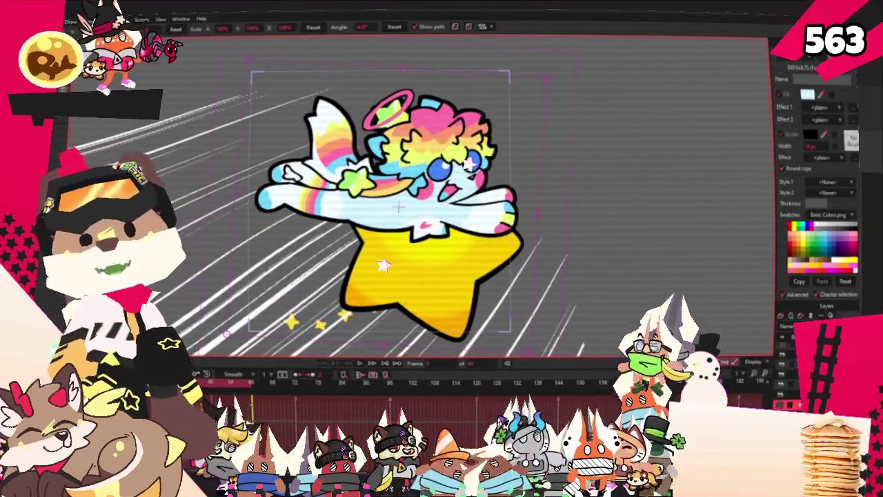
Start a new PureRef board and paste the character artwork and wreath image onto it
{"action": "key", "text": "alt+Tab"}
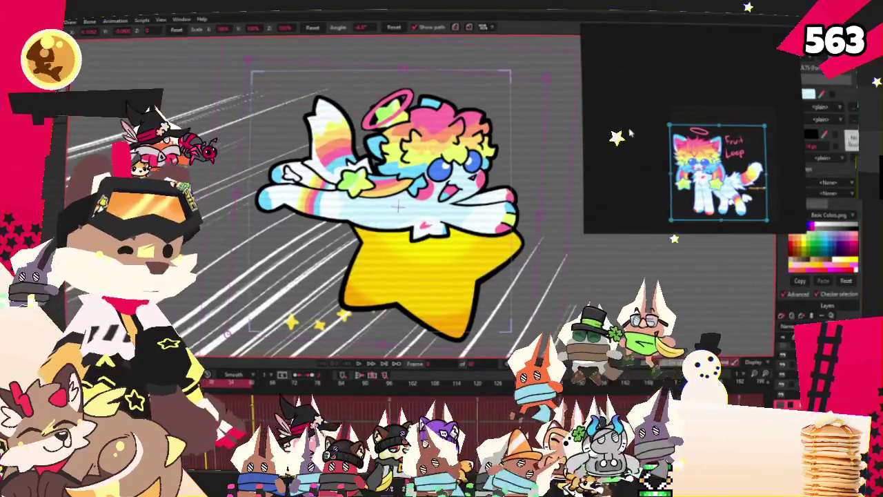
{"action": "right_click", "coordinate": [655, 160]}
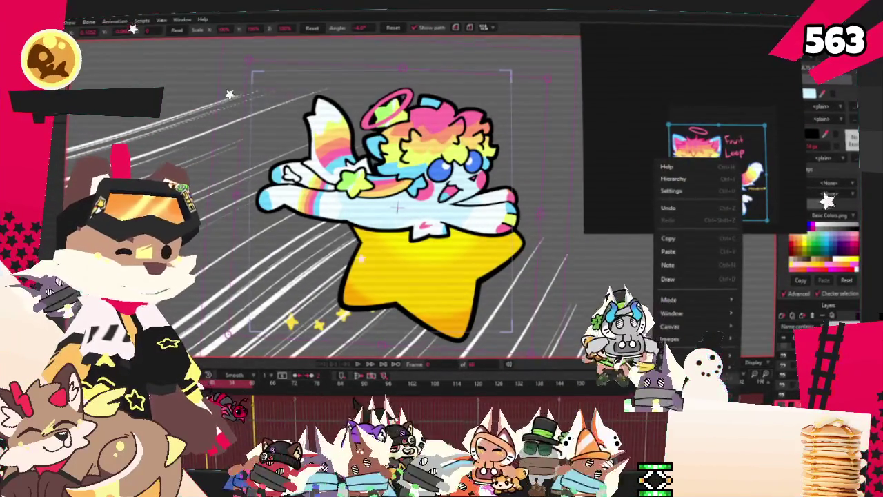
{"action": "key", "text": "ctrl+z"}
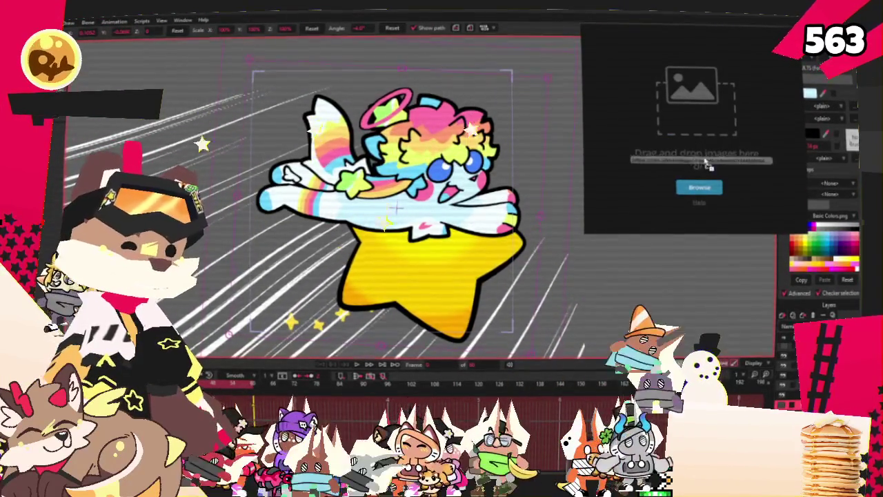
{"action": "key", "text": "ctrl+v"}
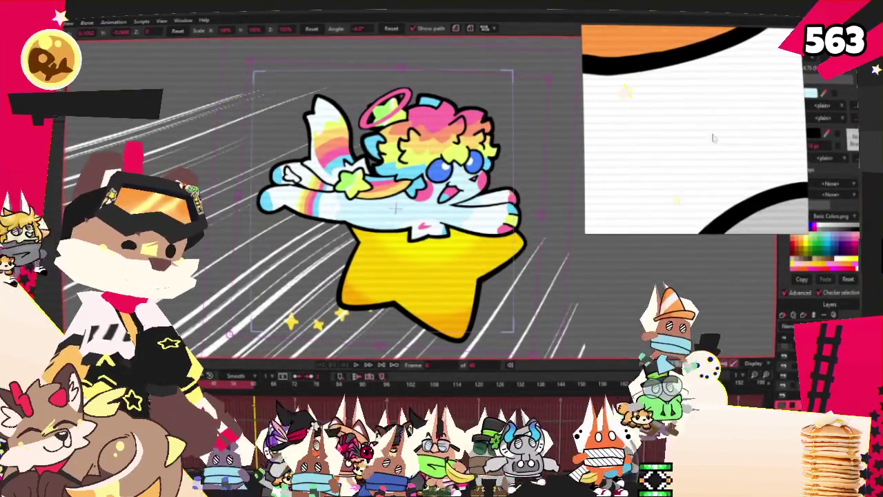
{"action": "key", "text": "ctrl+v"}
{"action": "scroll", "coordinate": [712, 139], "scroll_direction": "down", "scroll_amount": 3}
{"action": "scroll", "coordinate": [716, 137], "scroll_direction": "down", "scroll_amount": 2}
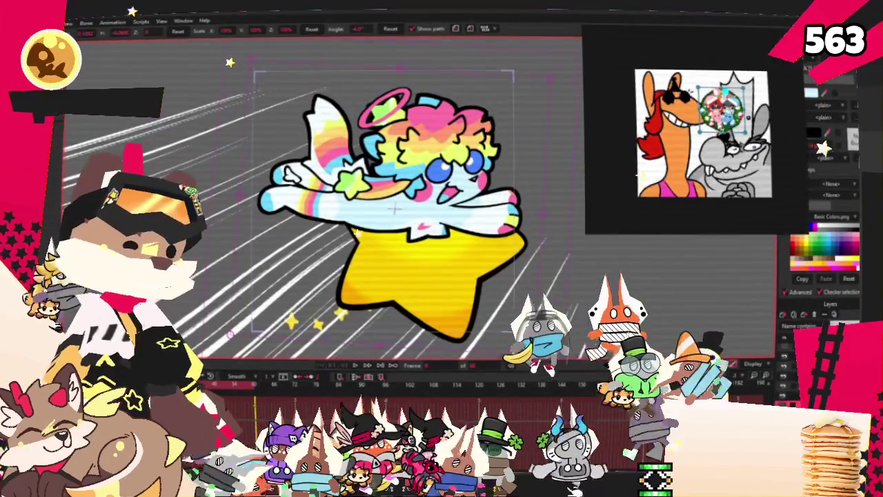
{"action": "scroll", "coordinate": [701, 93], "scroll_direction": "up", "scroll_amount": 4}
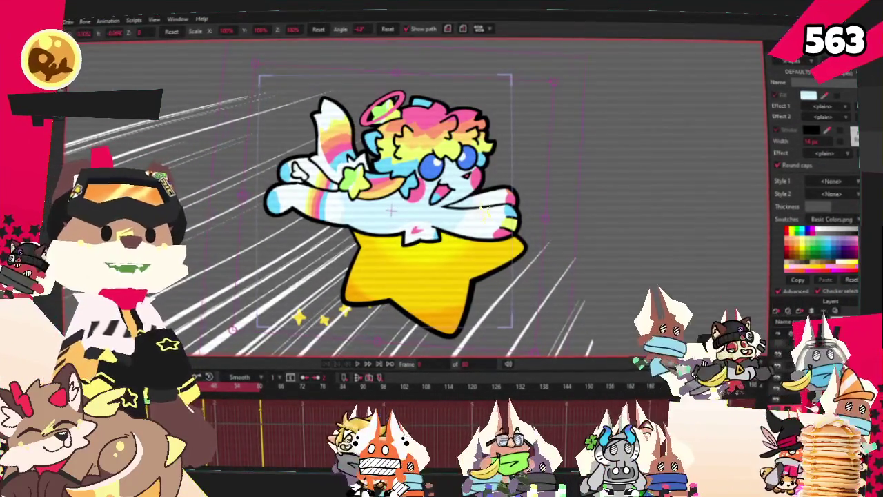
{"action": "key", "text": "alt+Tab"}
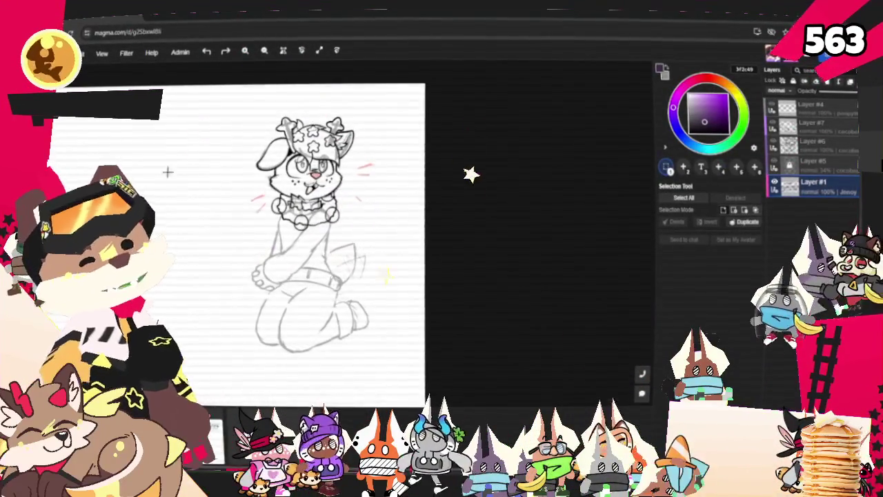
Zoom in and out on the Magma canvas to view the whole deer sketch
{"action": "scroll", "coordinate": [180, 171], "scroll_direction": "up", "scroll_amount": 3}
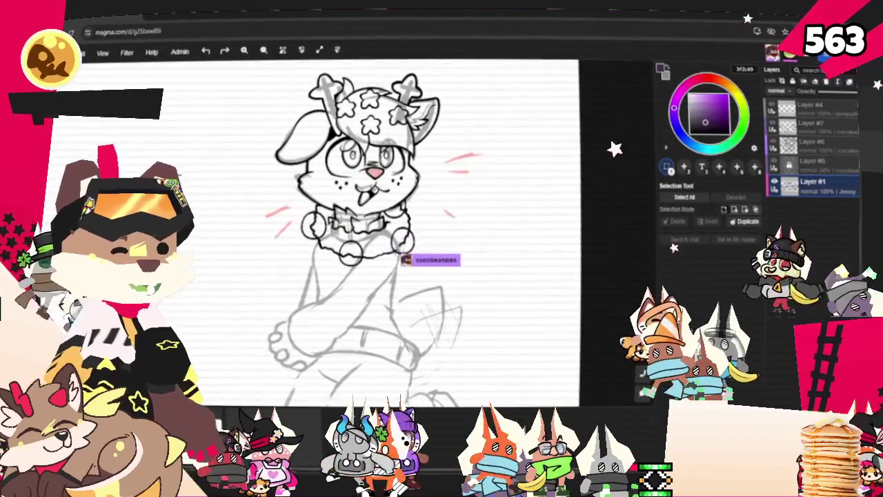
{"action": "scroll", "coordinate": [228, 124], "scroll_direction": "up", "scroll_amount": 2}
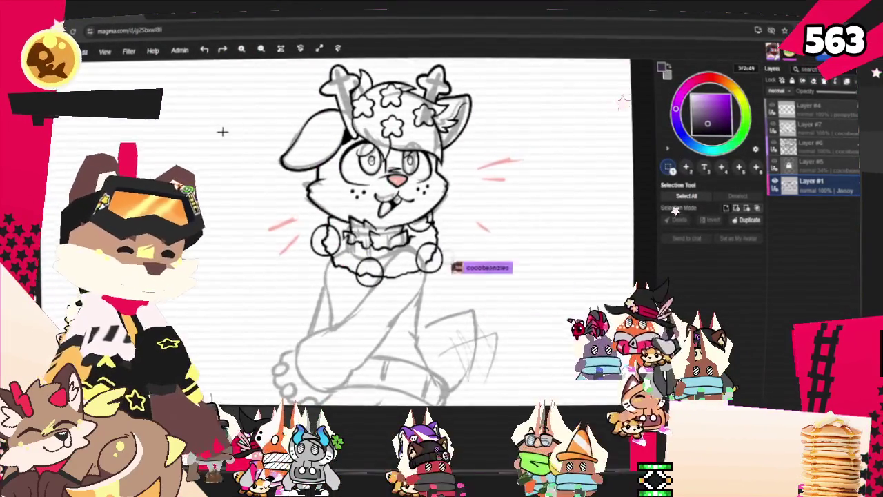
{"action": "scroll", "coordinate": [222, 131], "scroll_direction": "down", "scroll_amount": 1}
{"action": "scroll", "coordinate": [224, 141], "scroll_direction": "down", "scroll_amount": 2}
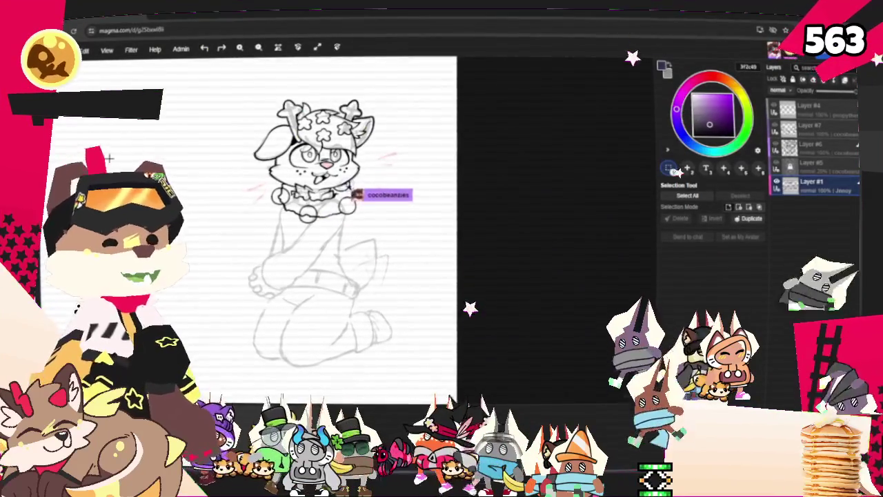
{"action": "scroll", "coordinate": [488, 248], "scroll_direction": "down", "scroll_amount": 2}
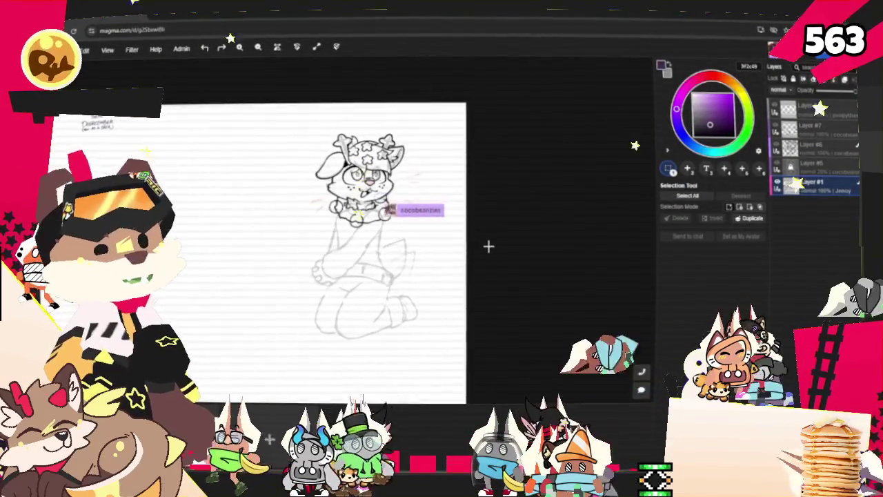
{"action": "scroll", "coordinate": [487, 246], "scroll_direction": "down", "scroll_amount": 1}
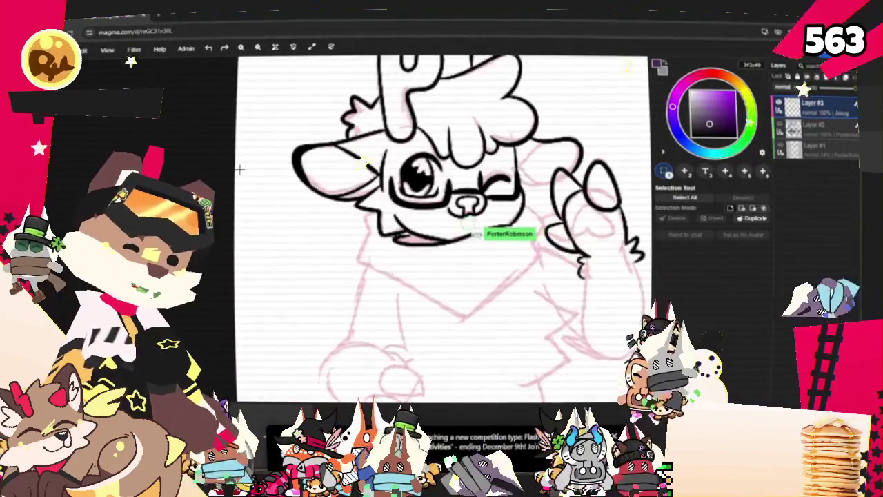
{"action": "scroll", "coordinate": [471, 194], "scroll_direction": "down", "scroll_amount": 5}
{"action": "scroll", "coordinate": [471, 193], "scroll_direction": "down", "scroll_amount": 2}
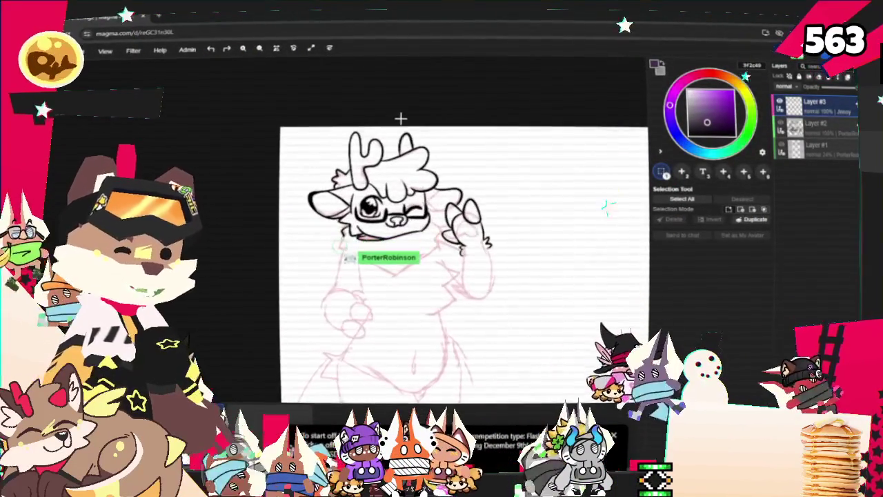
{"action": "scroll", "coordinate": [390, 149], "scroll_direction": "up", "scroll_amount": 2}
{"action": "scroll", "coordinate": [460, 179], "scroll_direction": "up", "scroll_amount": 2}
{"action": "scroll", "coordinate": [469, 165], "scroll_direction": "up", "scroll_amount": 1}
{"action": "scroll", "coordinate": [469, 163], "scroll_direction": "down", "scroll_amount": 1}
{"action": "scroll", "coordinate": [478, 185], "scroll_direction": "down", "scroll_amount": 3}
{"action": "scroll", "coordinate": [278, 162], "scroll_direction": "up", "scroll_amount": 3}
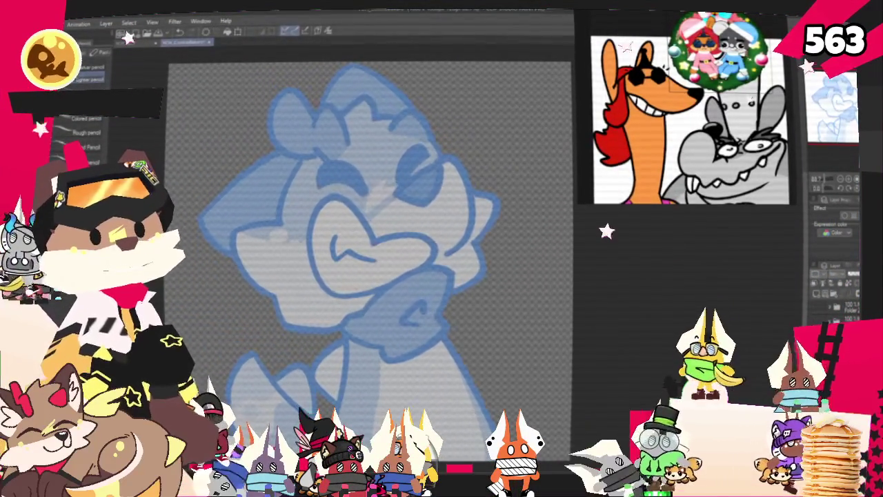
Draw hexagonal lenses over both eyes, then the right jaw and left cheek lines
{"action": "left_click_drag", "start_coordinate": [357, 149], "coordinate": [319, 187]}
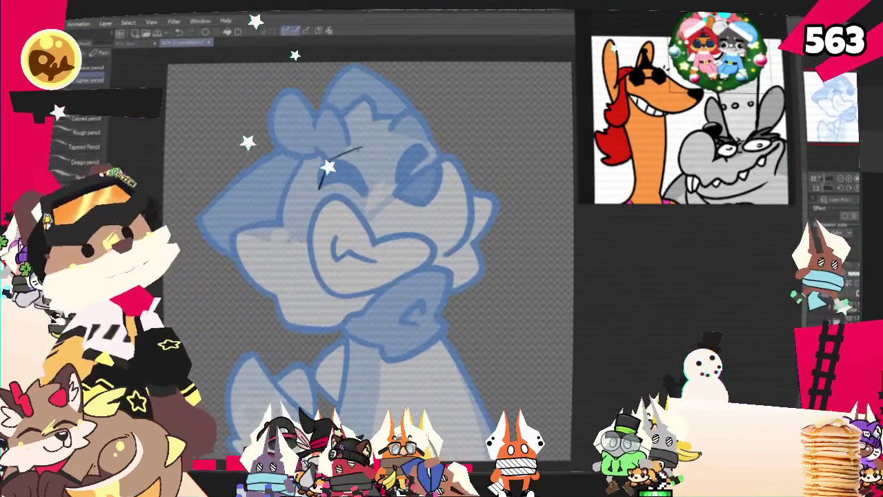
{"action": "left_click_drag", "start_coordinate": [363, 150], "coordinate": [376, 167]}
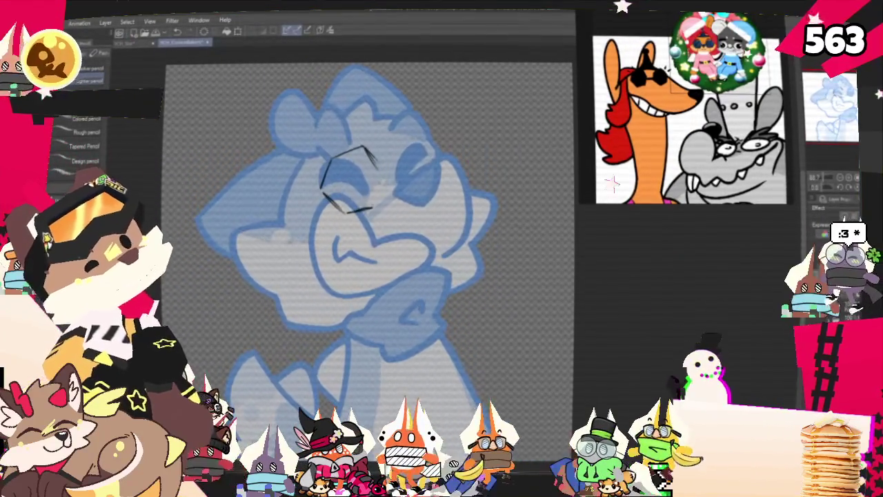
{"action": "left_click_drag", "start_coordinate": [371, 150], "coordinate": [385, 177]}
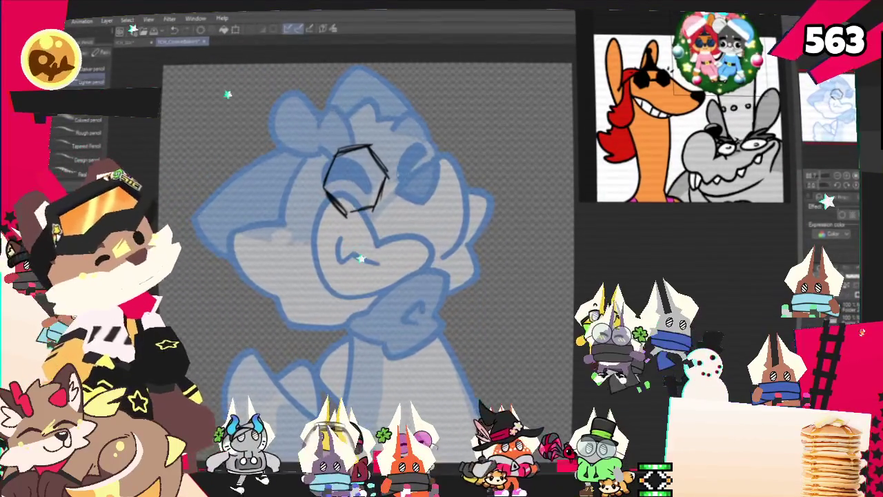
{"action": "left_click_drag", "start_coordinate": [390, 171], "coordinate": [412, 183]}
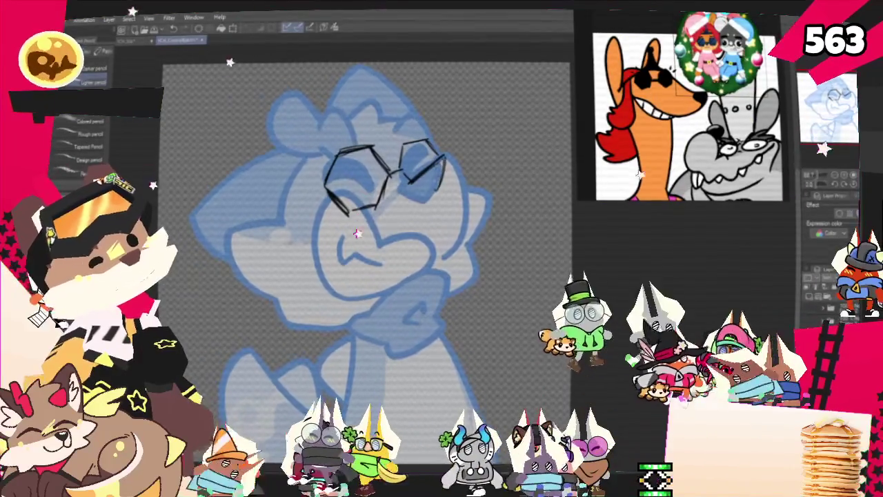
{"action": "left_click_drag", "start_coordinate": [444, 157], "coordinate": [431, 188]}
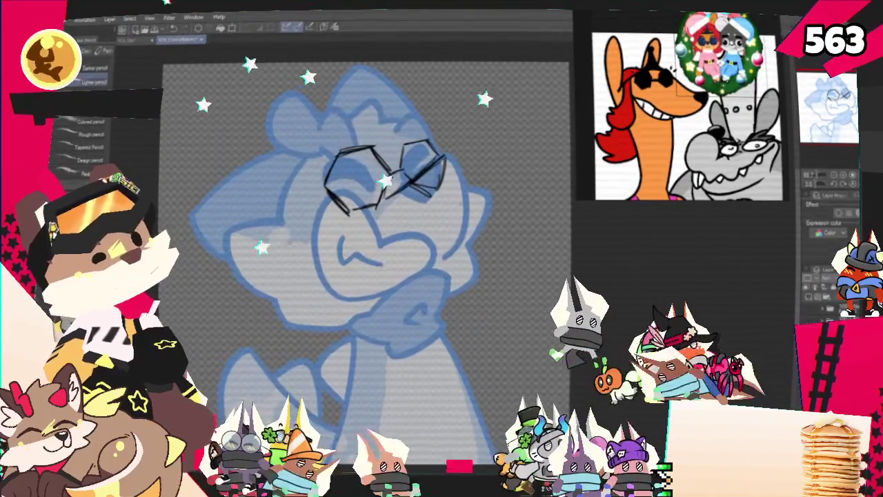
{"action": "left_click_drag", "start_coordinate": [446, 159], "coordinate": [434, 265]}
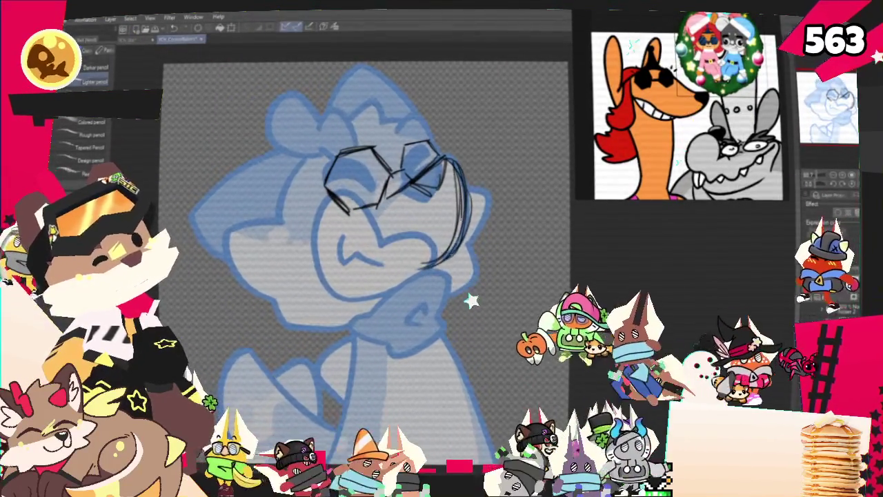
{"action": "left_click_drag", "start_coordinate": [330, 195], "coordinate": [323, 290]}
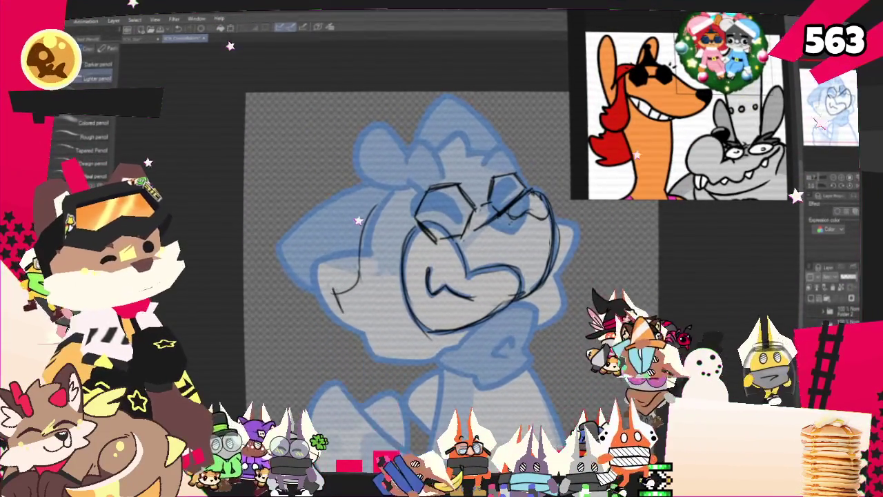
Draw dark curved cheek lines along the face's left side
{"action": "left_click_drag", "start_coordinate": [319, 308], "coordinate": [326, 338]}
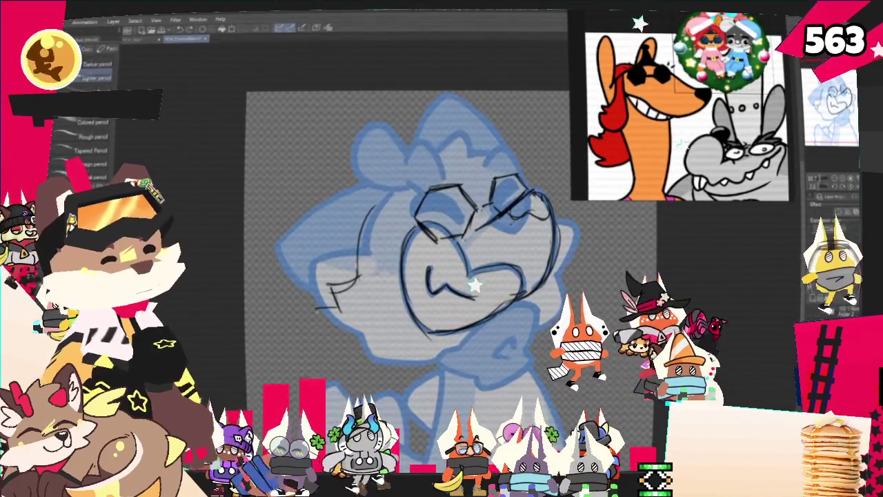
{"action": "left_click_drag", "start_coordinate": [378, 201], "coordinate": [390, 331]}
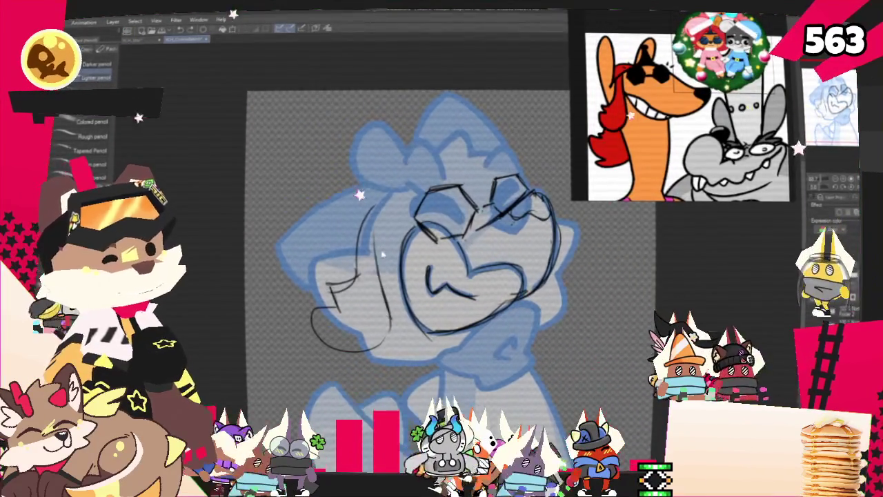
{"action": "left_click_drag", "start_coordinate": [384, 207], "coordinate": [382, 317]}
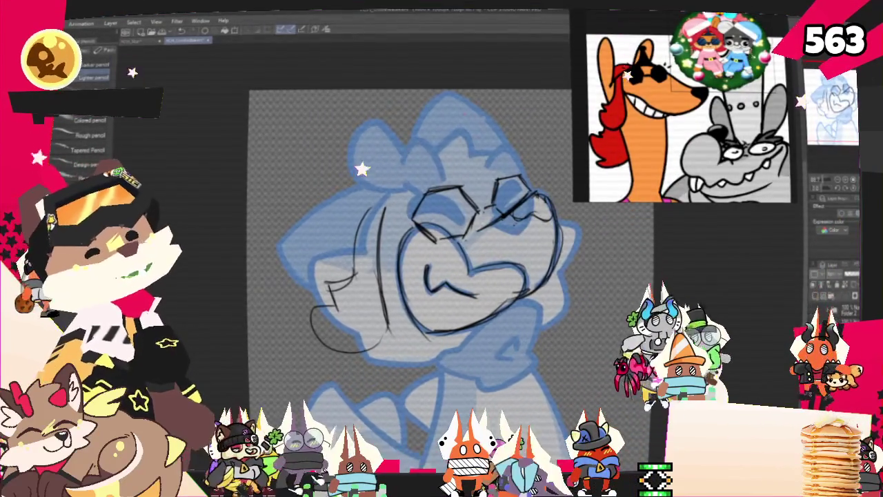
Sketch the hat brim with a small pom on top, plus a tall arched left ear
{"action": "left_click_drag", "start_coordinate": [473, 135], "coordinate": [456, 166]}
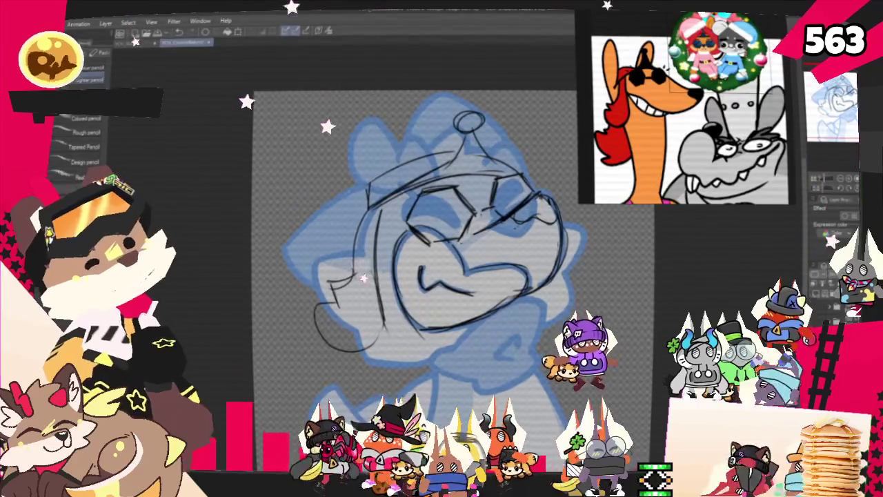
{"action": "left_click_drag", "start_coordinate": [264, 174], "coordinate": [345, 208]}
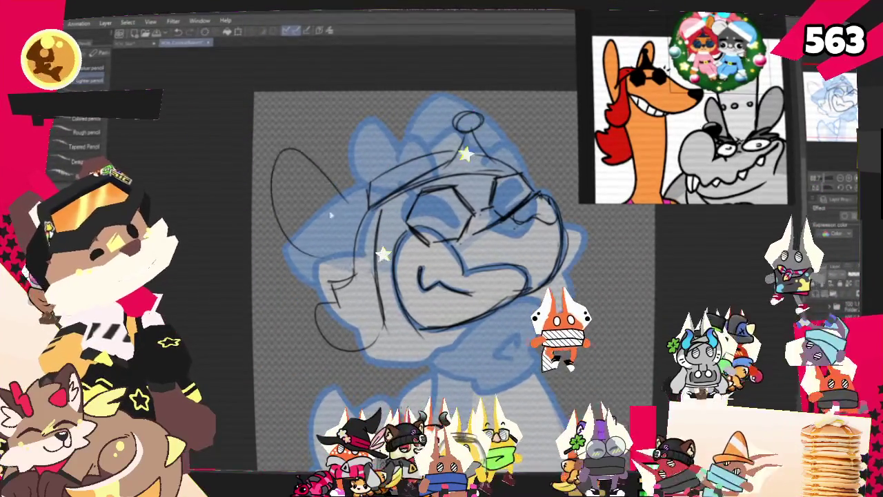
{"action": "key", "text": "ctrl+z"}
{"action": "left_click_drag", "start_coordinate": [281, 200], "coordinate": [344, 206]}
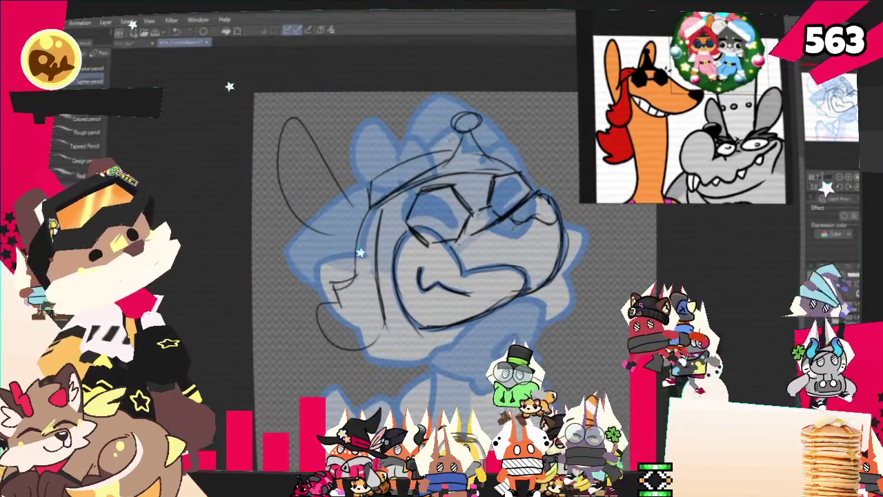
{"action": "mouse_move", "coordinate": [418, 96]}
{"action": "left_mouse_down"}
{"action": "mouse_move", "coordinate": [424, 153]}
{"action": "mouse_move", "coordinate": [448, 124]}
{"action": "left_mouse_up"}
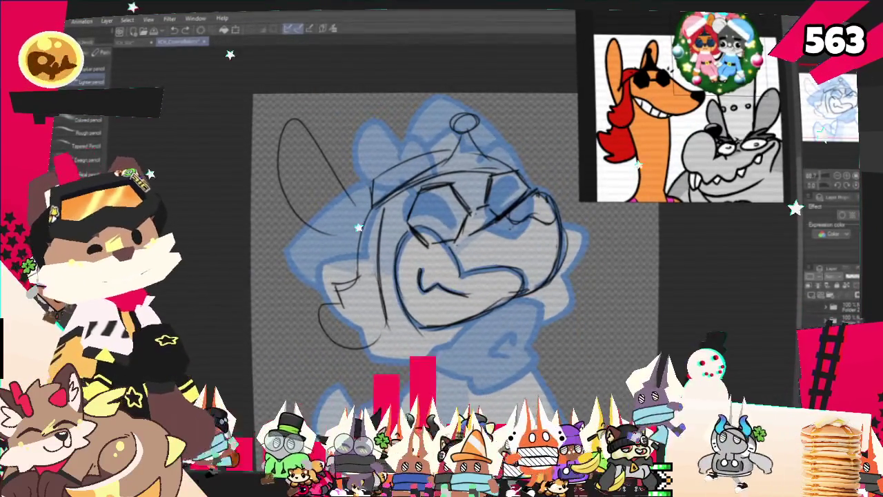
Lasso the left ear and rotate it to tilt it, then deselect
{"action": "key", "text": "m"}
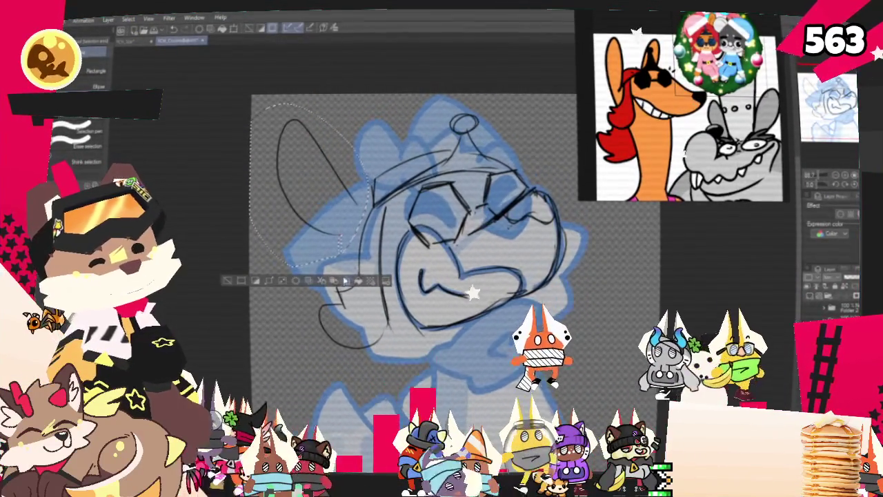
{"action": "key", "text": "ctrl+t"}
{"action": "left_click_drag", "start_coordinate": [372, 249], "coordinate": [359, 198]}
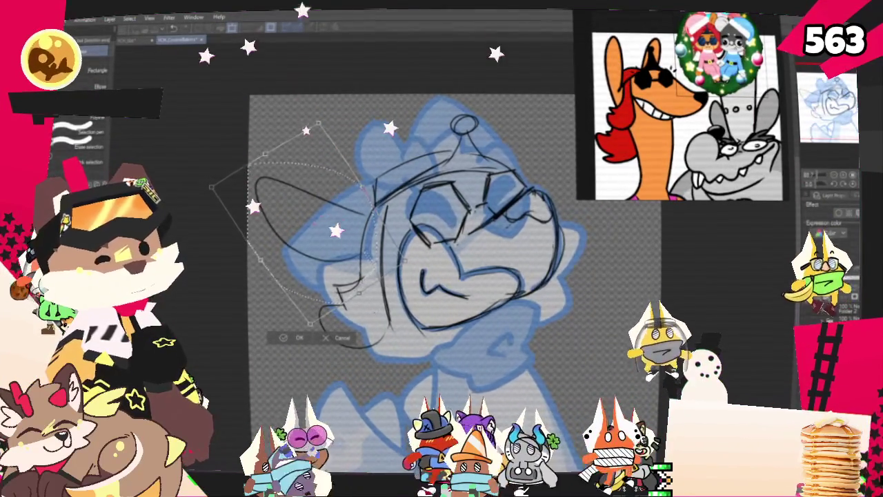
{"action": "key", "text": "Return"}
{"action": "key", "text": "ctrl+d"}
Pencil a taller second ear rising from the top of the head
{"action": "key", "text": "p"}
{"action": "left_click_drag", "start_coordinate": [347, 125], "coordinate": [394, 132]}
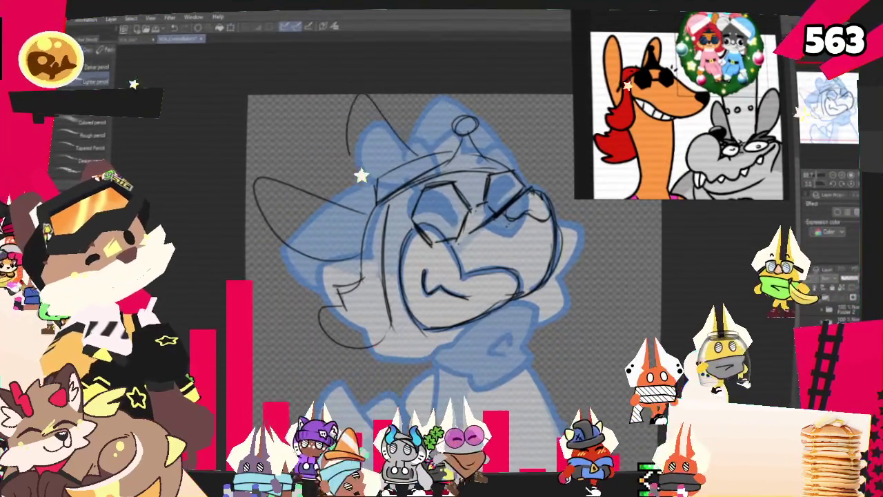
{"action": "key", "text": "ctrl+z"}
{"action": "left_click_drag", "start_coordinate": [360, 160], "coordinate": [412, 143]}
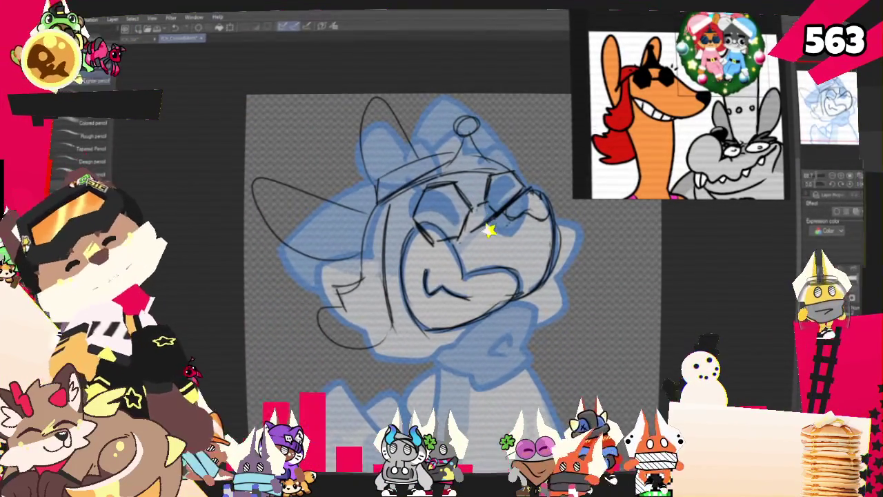
{"action": "scroll", "coordinate": [607, 225], "scroll_direction": "down", "scroll_amount": 2}
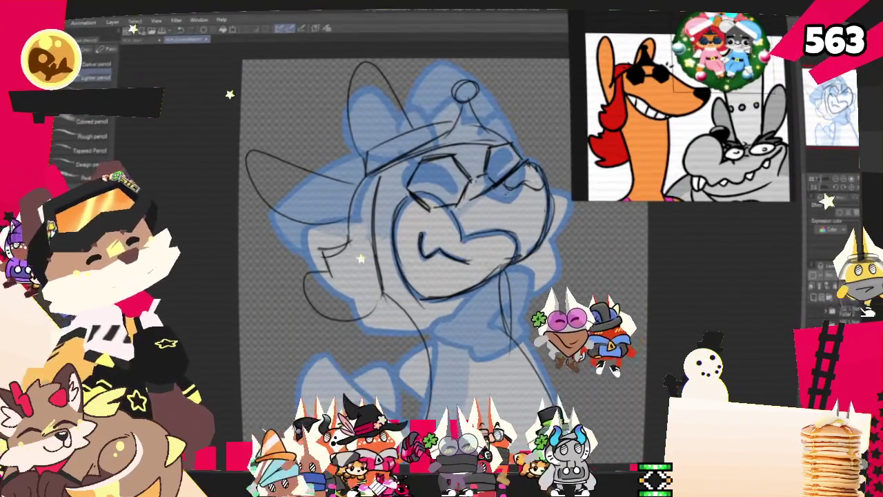
Sketch the raised arm with the Lighter pencil at the character's lower left
{"action": "key", "text": "p"}
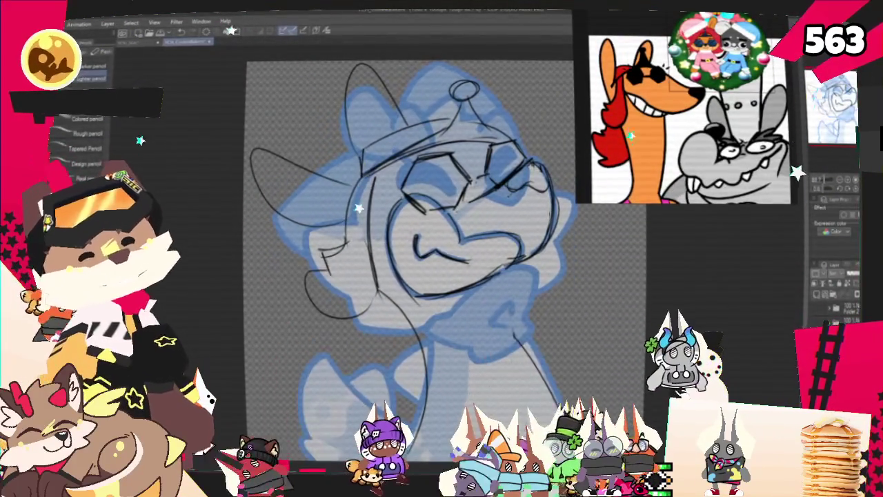
{"action": "scroll", "coordinate": [409, 256], "scroll_direction": "down", "scroll_amount": 2}
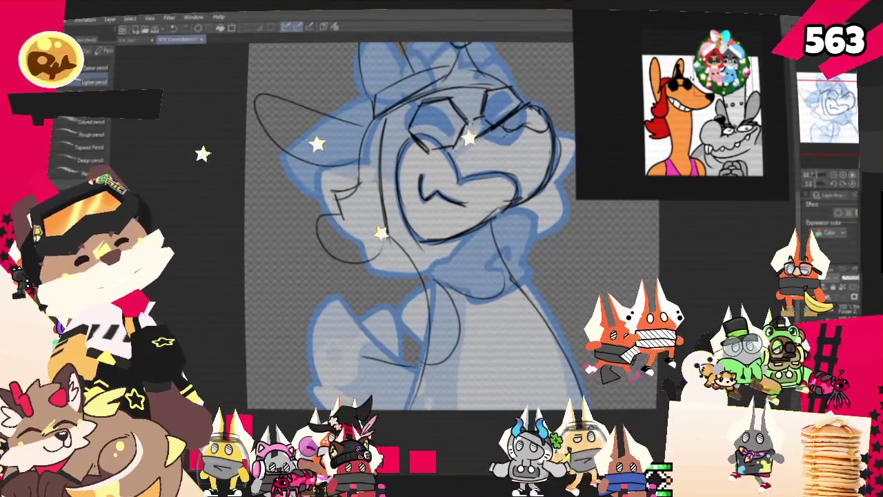
{"action": "left_click_drag", "start_coordinate": [331, 292], "coordinate": [414, 359]}
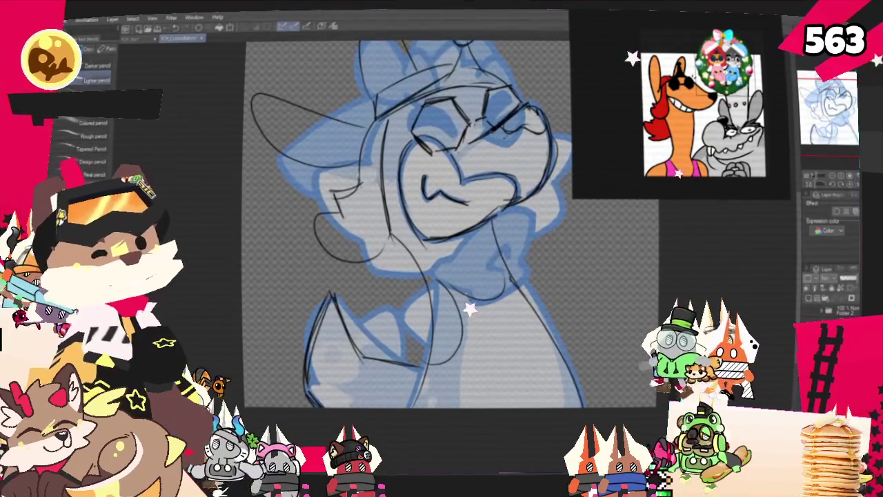
Select the raised-arm strokes with an ellipse and Free Transform them to resize and reposition
{"action": "key", "text": "m"}
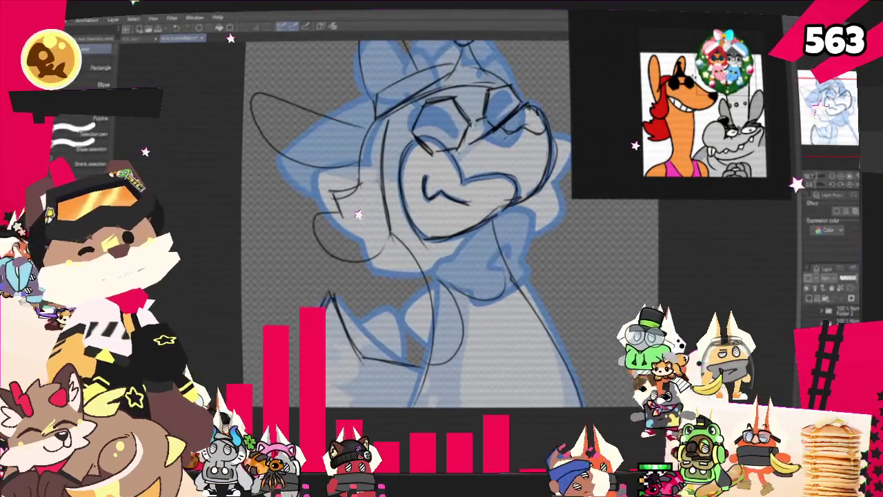
{"action": "left_click_drag", "start_coordinate": [259, 269], "coordinate": [417, 438]}
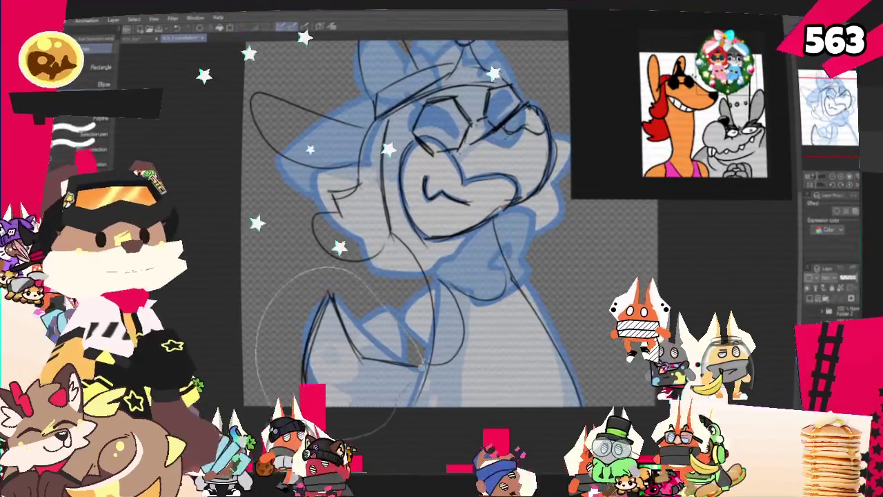
{"action": "key", "text": "ctrl+t"}
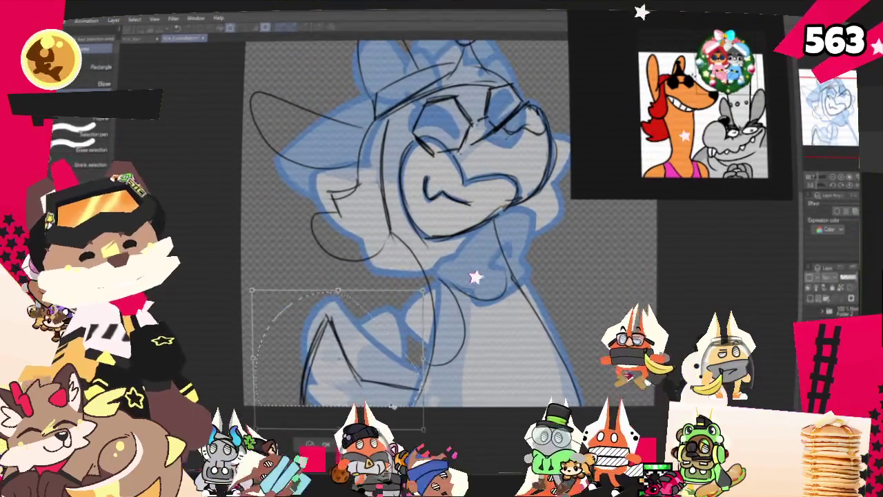
{"action": "left_click", "coordinate": [333, 447]}
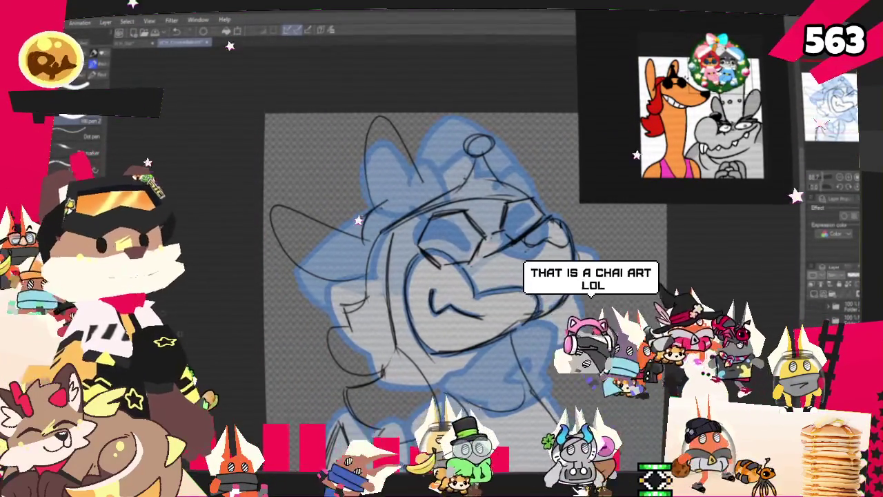
Reposition the view and pencil small tick marks above the right lens
{"action": "key", "text": "p"}
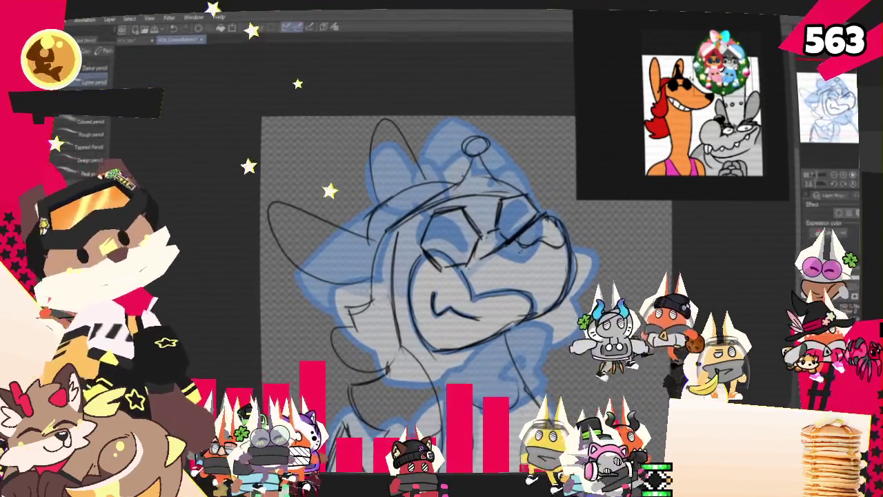
{"action": "scroll", "coordinate": [414, 275], "scroll_direction": "down", "scroll_amount": 3}
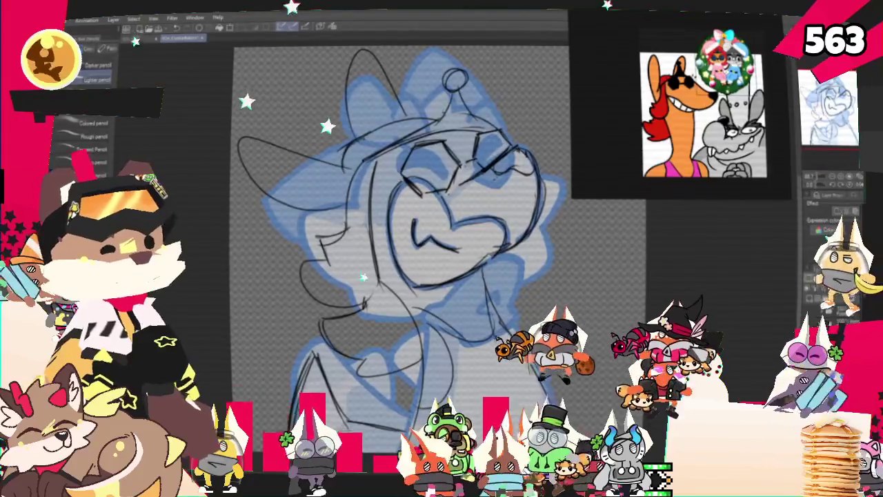
{"action": "left_click_drag", "start_coordinate": [400, 228], "coordinate": [375, 262]}
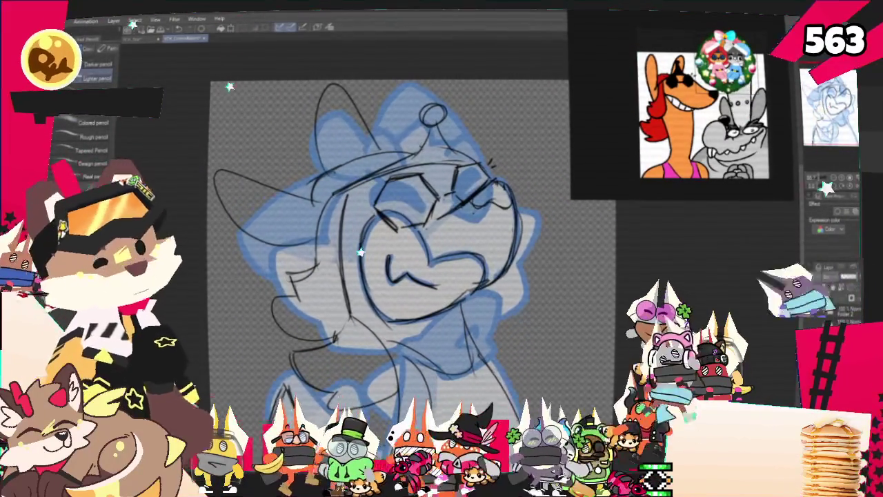
{"action": "key", "text": "m"}
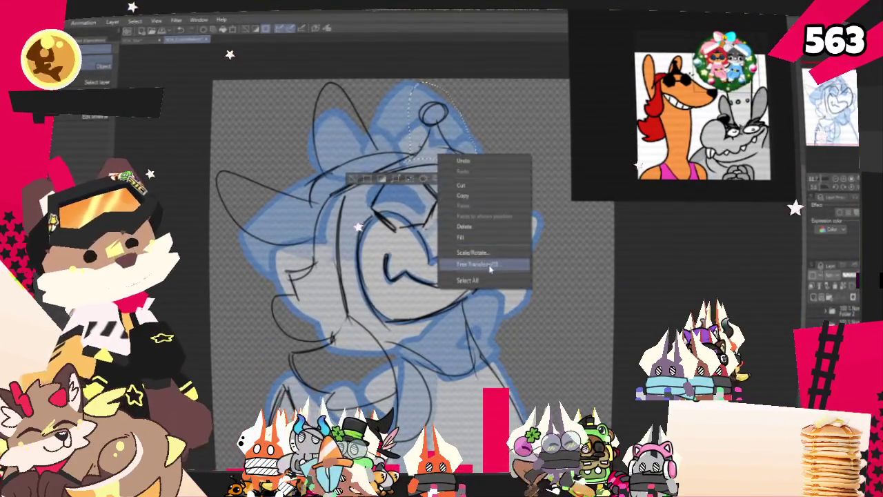
Nudge the selected hat slightly down and left
{"action": "left_click_drag", "start_coordinate": [413, 121], "coordinate": [411, 129]}
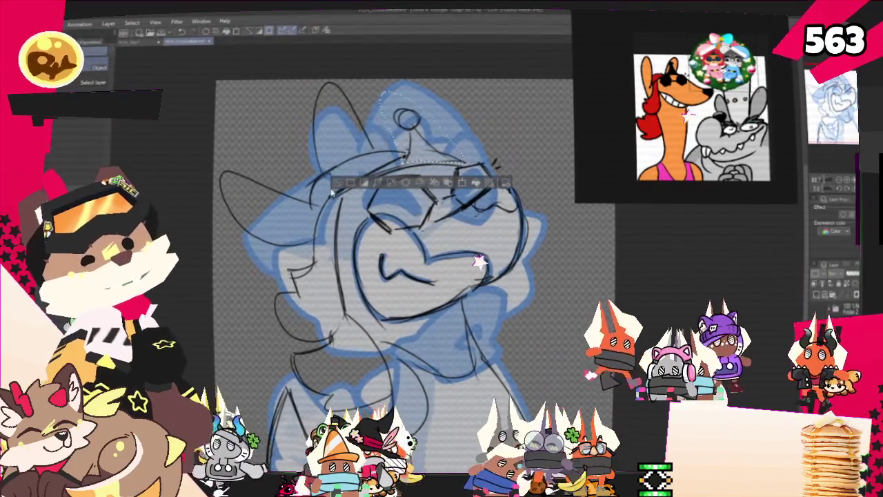
{"action": "left_click", "coordinate": [391, 183]}
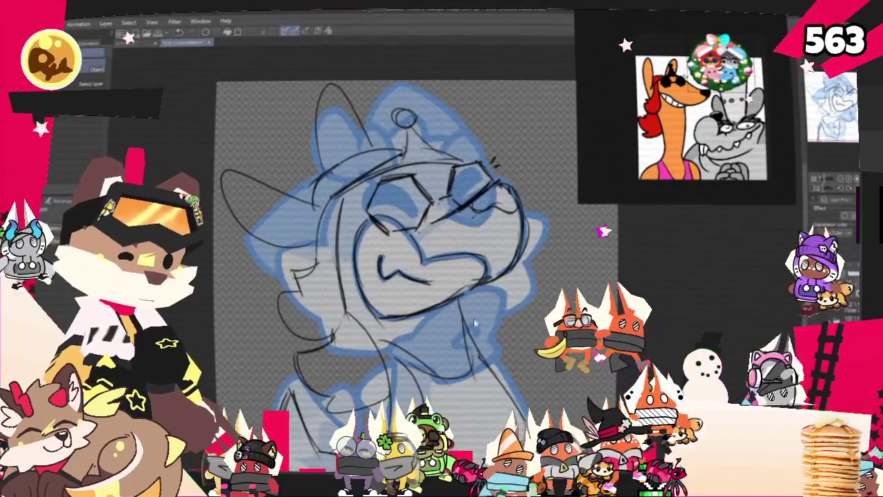
{"action": "left_click_drag", "start_coordinate": [492, 334], "coordinate": [377, 330]}
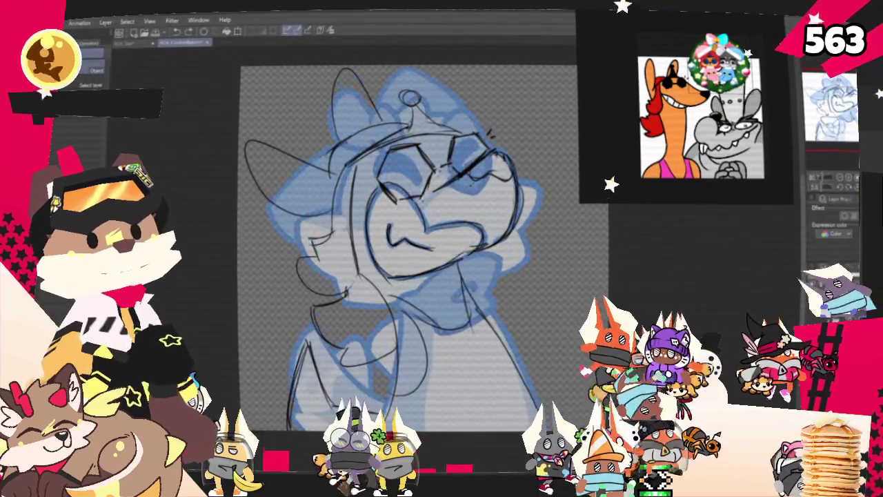
Hide the old blue rough so only the black sketch remains
{"action": "key", "text": "m"}
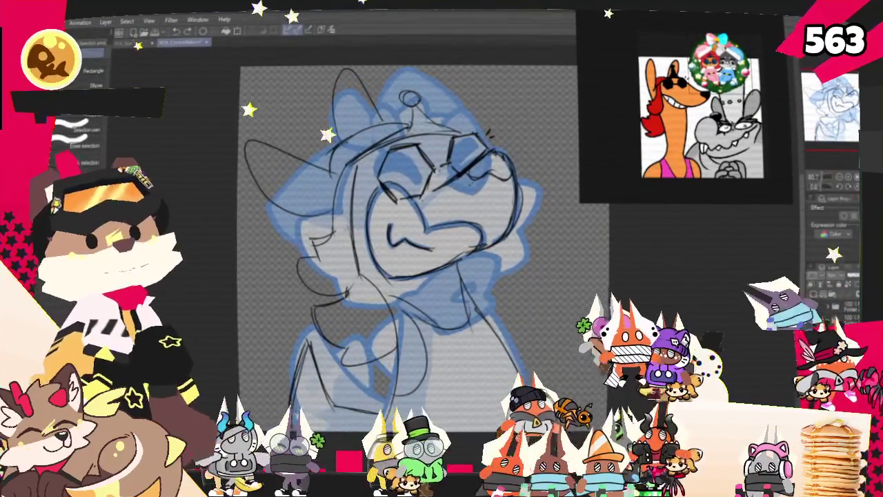
{"action": "left_click_drag", "start_coordinate": [303, 297], "coordinate": [427, 386]}
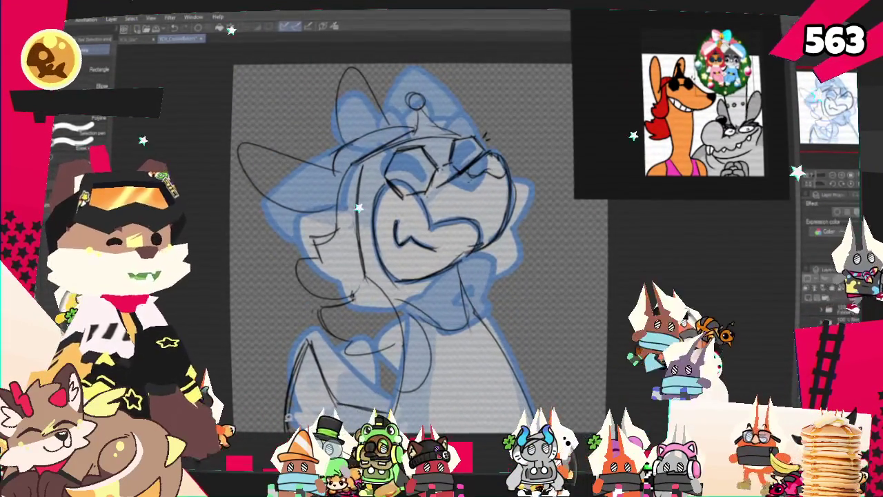
{"action": "key", "text": "Delete"}
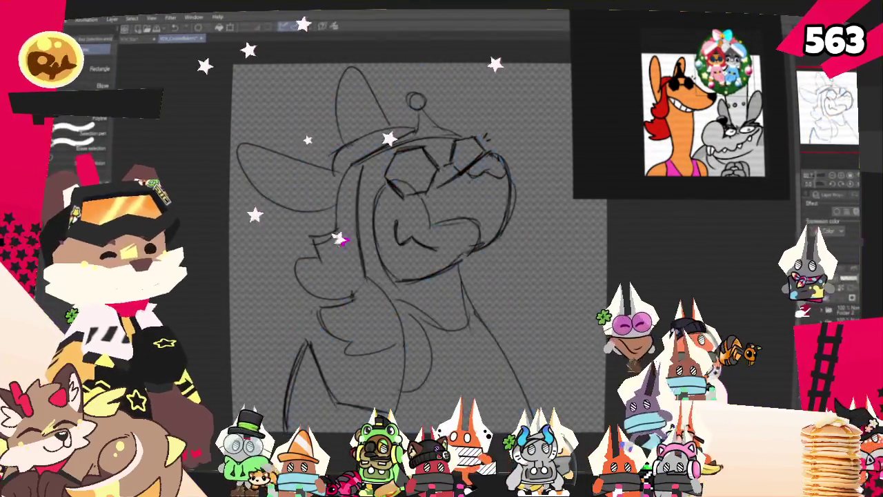
Tint the black sketch layer blue, zoom in, and switch to the Mill pen
{"action": "key", "text": "ctrl+z"}
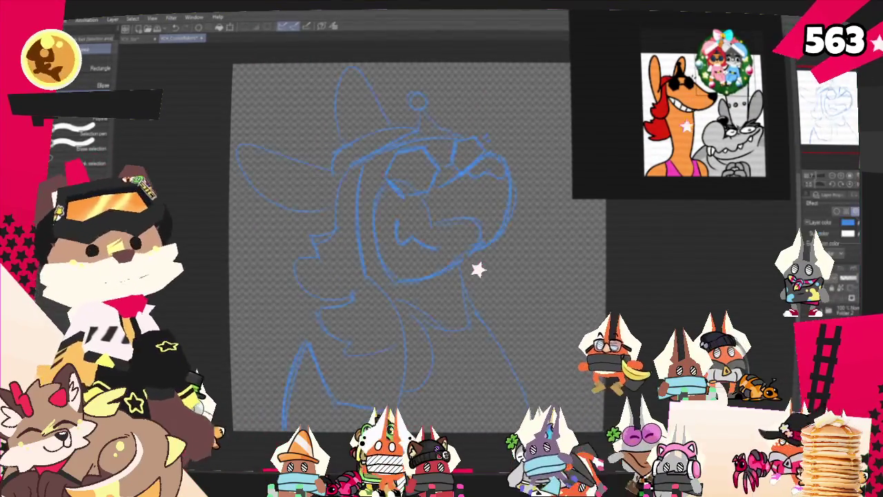
{"action": "scroll", "coordinate": [400, 248], "scroll_direction": "up", "scroll_amount": 1}
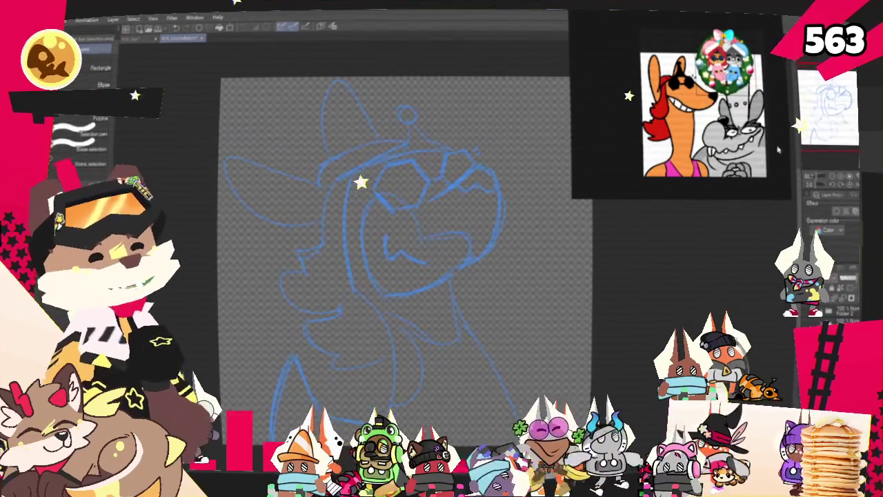
{"action": "key", "text": "p"}
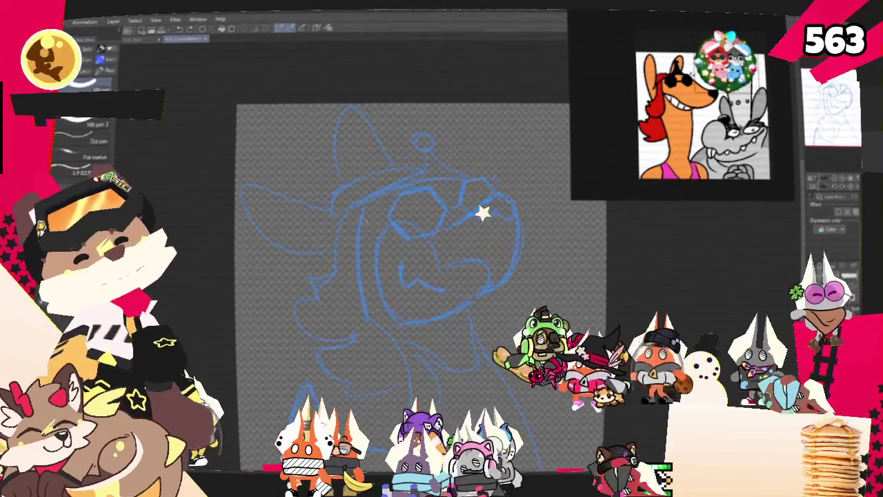
Test an ink stroke beside the face, undo it, and start inking the left lens
{"action": "left_click_drag", "start_coordinate": [356, 205], "coordinate": [370, 297]}
{"action": "key", "text": "ctrl+z"}
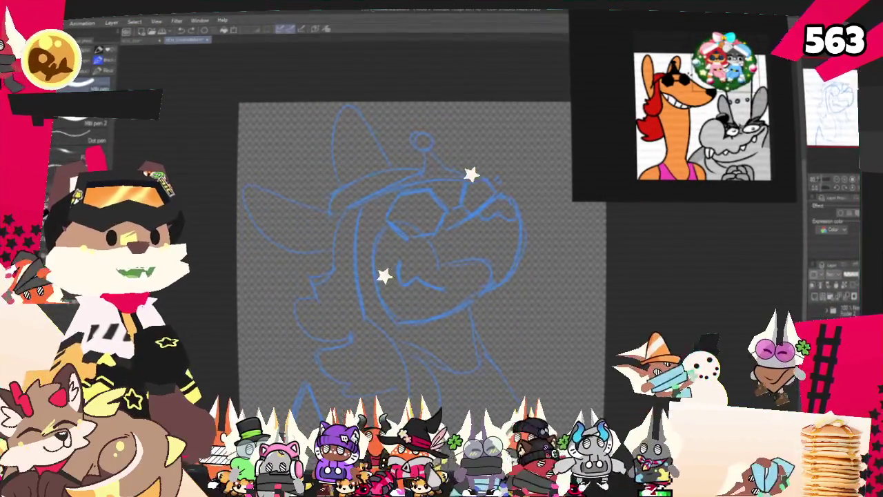
{"action": "left_click_drag", "start_coordinate": [394, 204], "coordinate": [383, 220]}
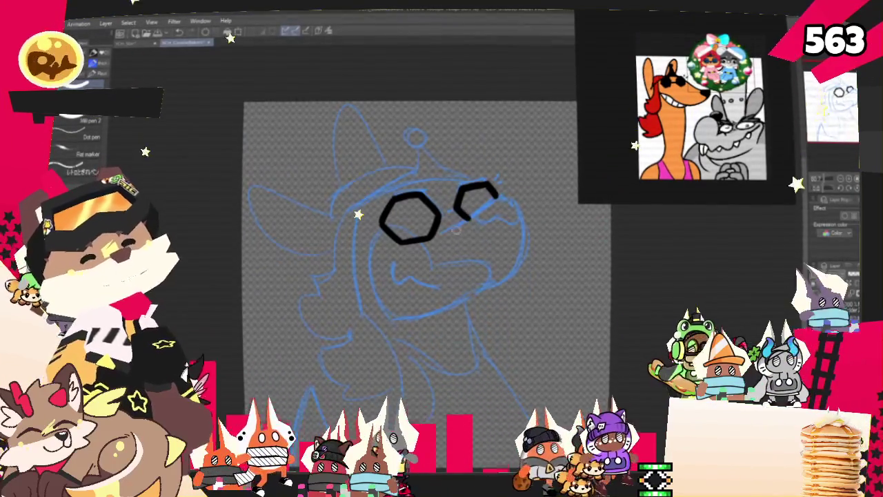
Ink the curve from the right lens down around the snout, retrying until it ends lower
{"action": "mouse_move", "coordinate": [491, 188]}
{"action": "left_mouse_down"}
{"action": "mouse_move", "coordinate": [528, 241]}
{"action": "mouse_move", "coordinate": [477, 290]}
{"action": "left_mouse_up"}
{"action": "key", "text": "ctrl+z"}
{"action": "left_click_drag", "start_coordinate": [491, 187], "coordinate": [507, 255]}
{"action": "key", "text": "ctrl+z"}
{"action": "left_click_drag", "start_coordinate": [491, 188], "coordinate": [462, 288]}
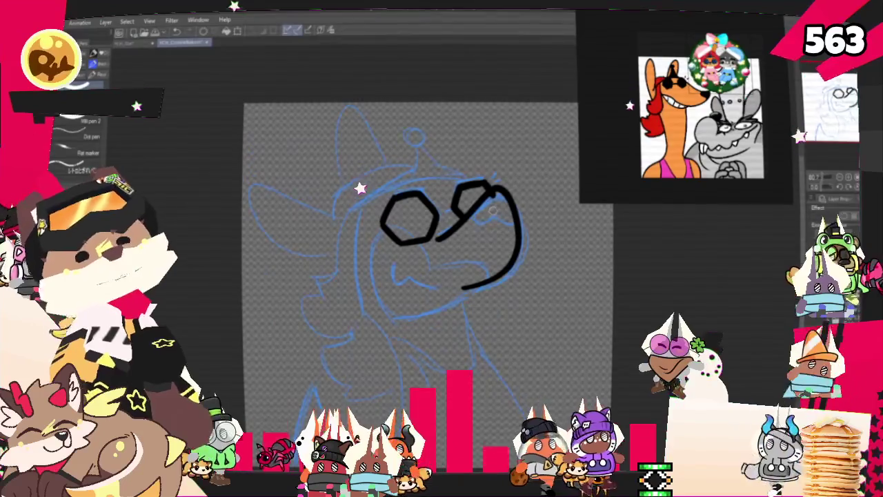
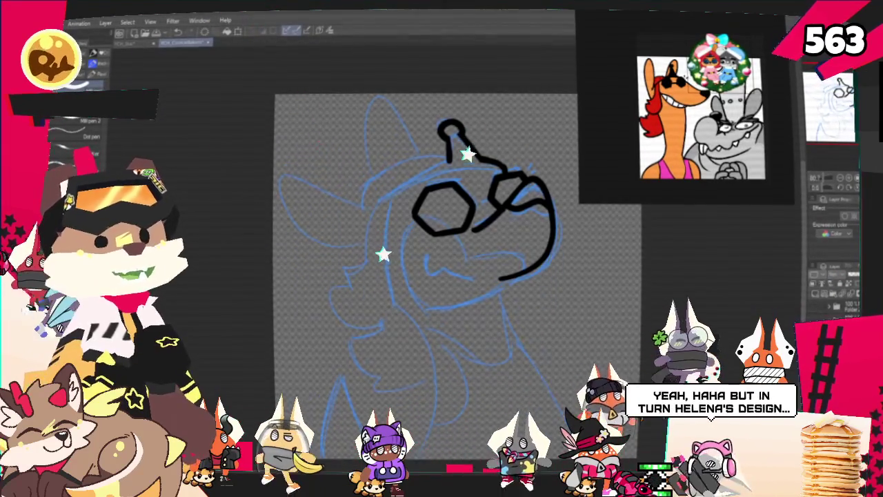
Ink the closed hat brim and the J-shaped hair strand curling left under the hat
{"action": "left_click_drag", "start_coordinate": [428, 276], "coordinate": [440, 255]}
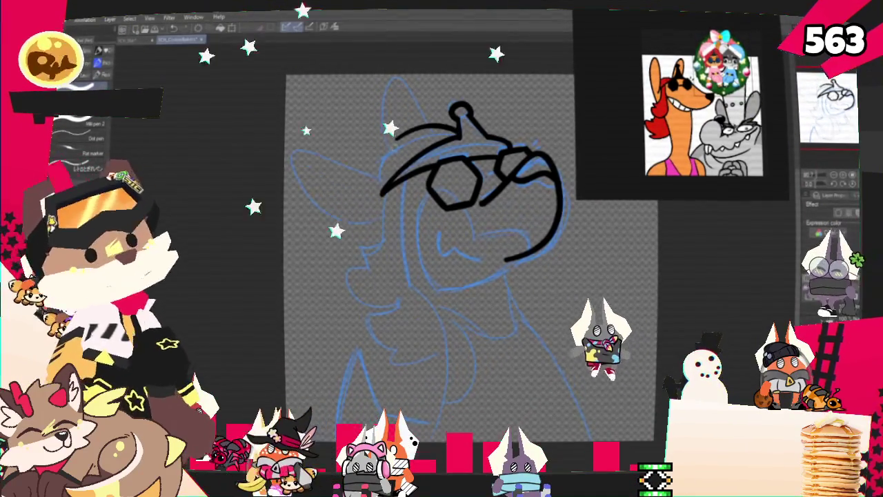
{"action": "left_click_drag", "start_coordinate": [399, 143], "coordinate": [379, 188]}
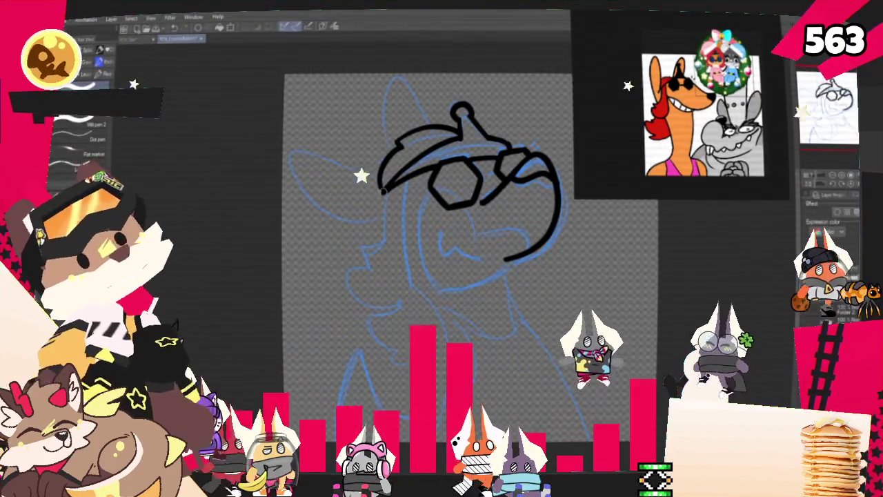
{"action": "left_click_drag", "start_coordinate": [405, 190], "coordinate": [483, 255]}
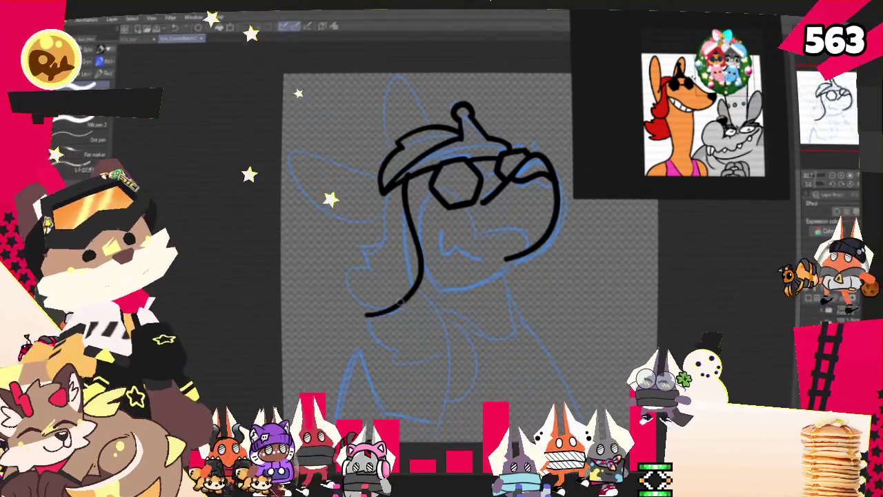
{"action": "key", "text": "ctrl+z"}
{"action": "left_click_drag", "start_coordinate": [413, 194], "coordinate": [348, 275]}
{"action": "key", "text": "ctrl+z"}
{"action": "left_click_drag", "start_coordinate": [413, 194], "coordinate": [348, 274]}
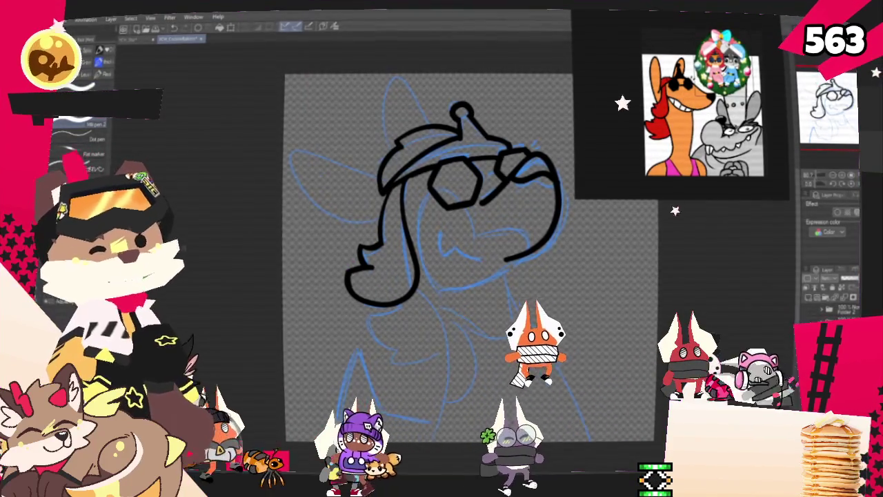
Ink a thickened line under the sunglasses, the hair curve beside the face and the lower jaw
{"action": "left_click_drag", "start_coordinate": [464, 206], "coordinate": [476, 242]}
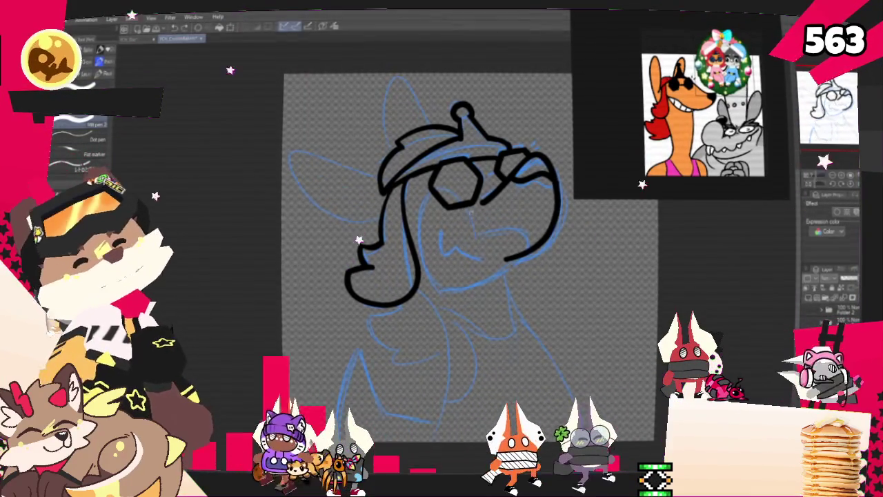
{"action": "left_click_drag", "start_coordinate": [438, 280], "coordinate": [423, 200]}
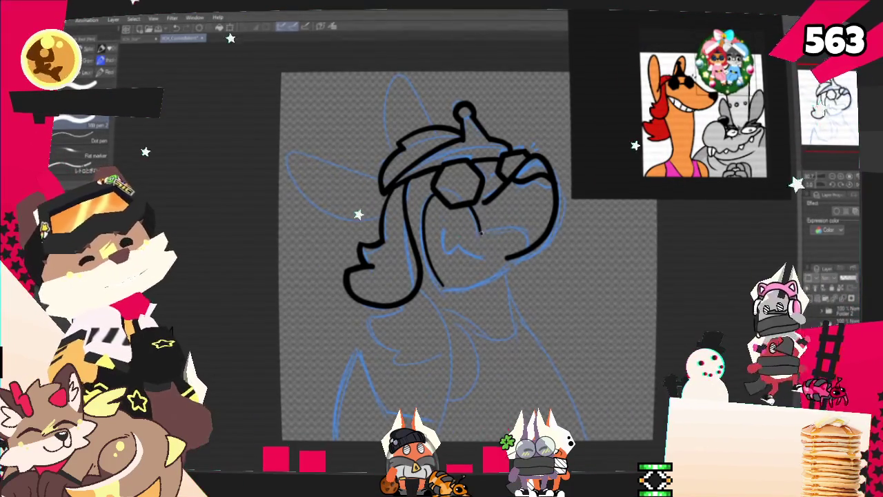
{"action": "left_click_drag", "start_coordinate": [475, 205], "coordinate": [482, 234]}
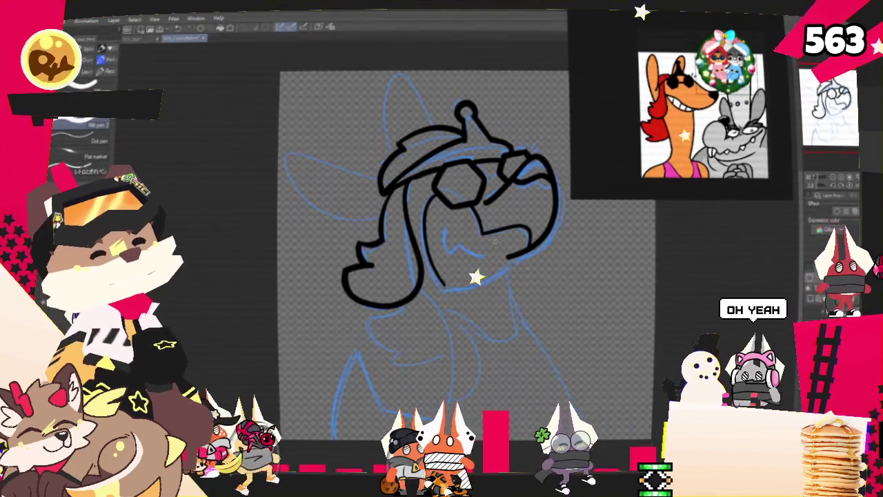
{"action": "left_click_drag", "start_coordinate": [450, 284], "coordinate": [514, 258]}
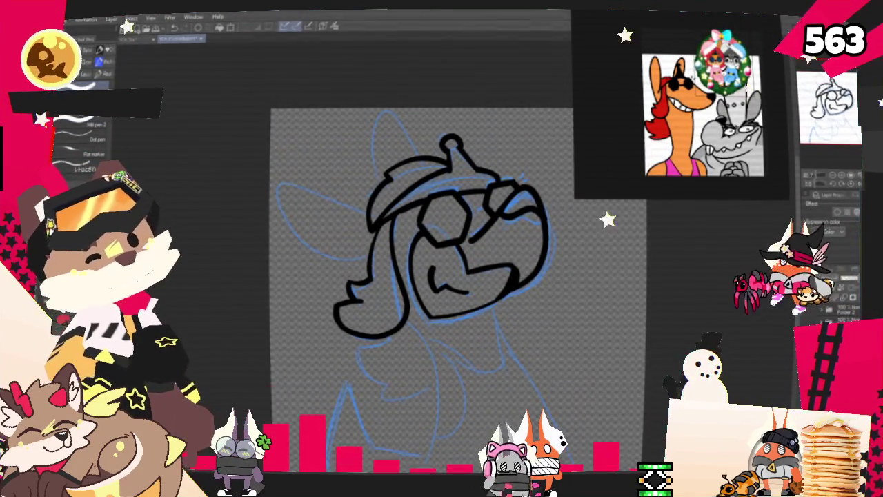
Ink the pointed left ear above the hat, redrawing the first attempt
{"action": "left_click_drag", "start_coordinate": [414, 207], "coordinate": [459, 183]}
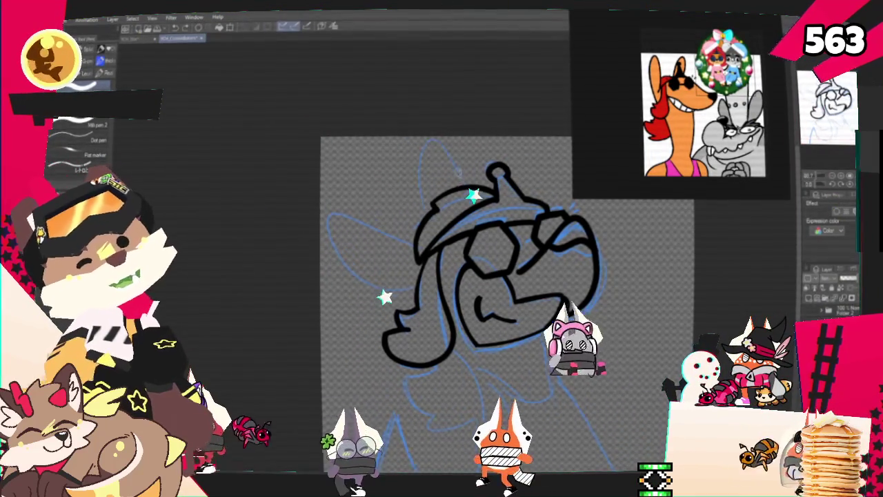
{"action": "key", "text": "ctrl+z"}
{"action": "left_click_drag", "start_coordinate": [412, 202], "coordinate": [455, 185]}
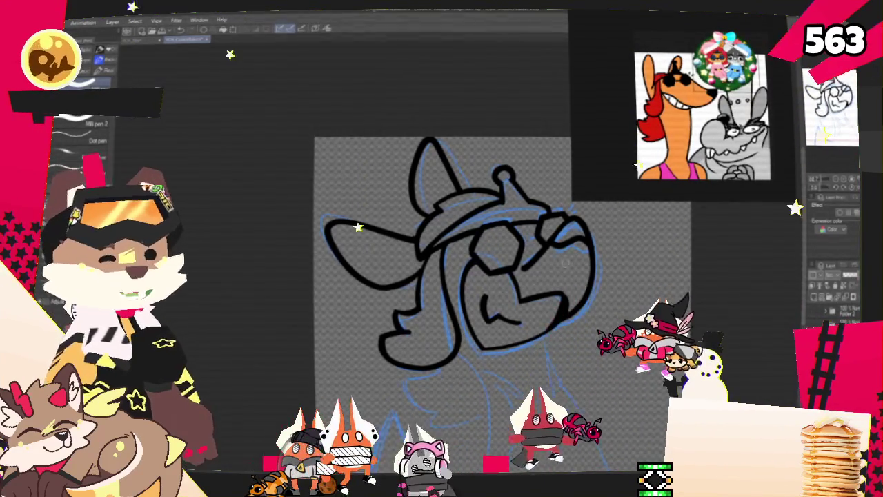
Ink the front line of the neck
{"action": "left_click_drag", "start_coordinate": [587, 359], "coordinate": [530, 300]}
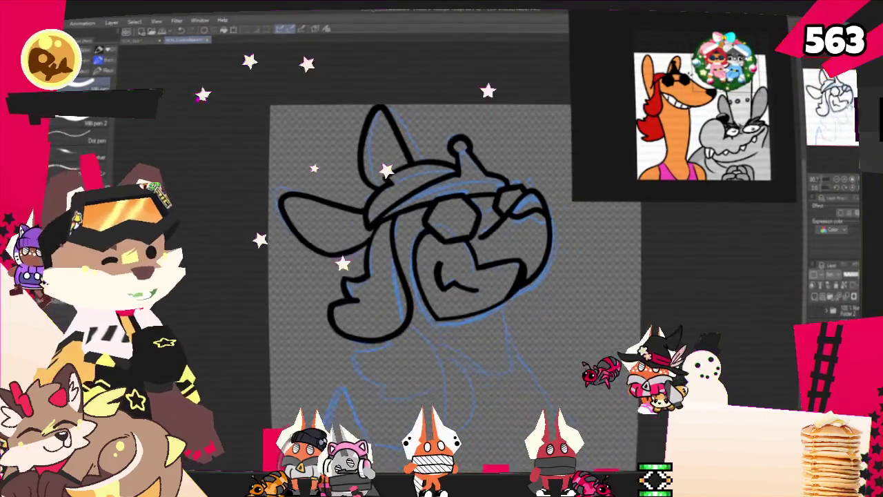
{"action": "left_click_drag", "start_coordinate": [413, 241], "coordinate": [419, 224]}
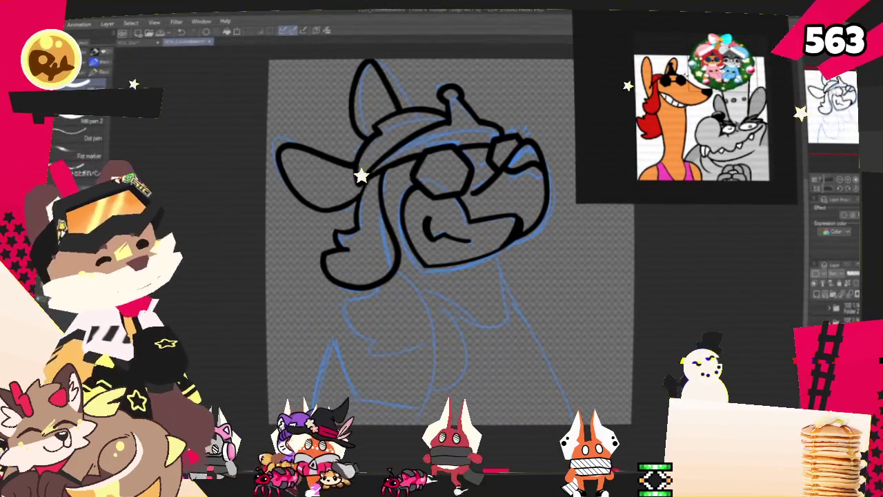
{"action": "left_click_drag", "start_coordinate": [454, 351], "coordinate": [437, 348]}
{"action": "left_click_drag", "start_coordinate": [481, 248], "coordinate": [536, 376]}
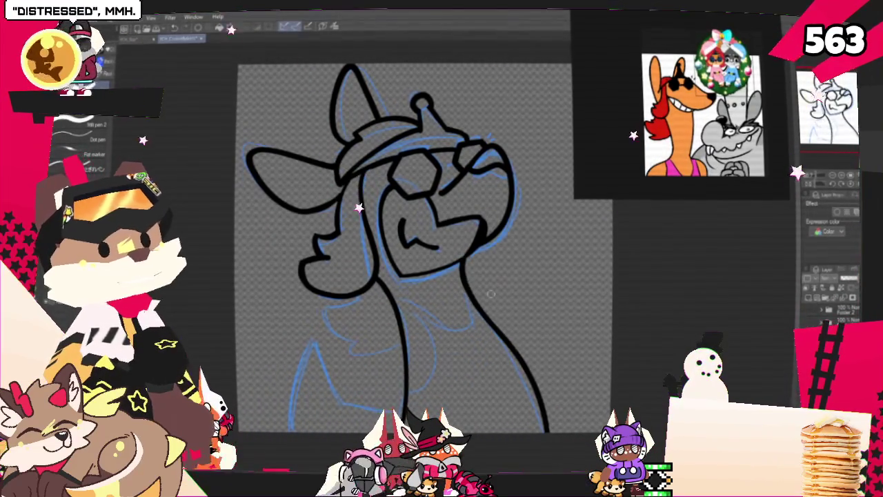
Ink the right neck line down the body and remove the extra stroke along the hair bottom
{"action": "left_click_drag", "start_coordinate": [461, 270], "coordinate": [492, 371]}
{"action": "left_click_drag", "start_coordinate": [474, 252], "coordinate": [531, 407]}
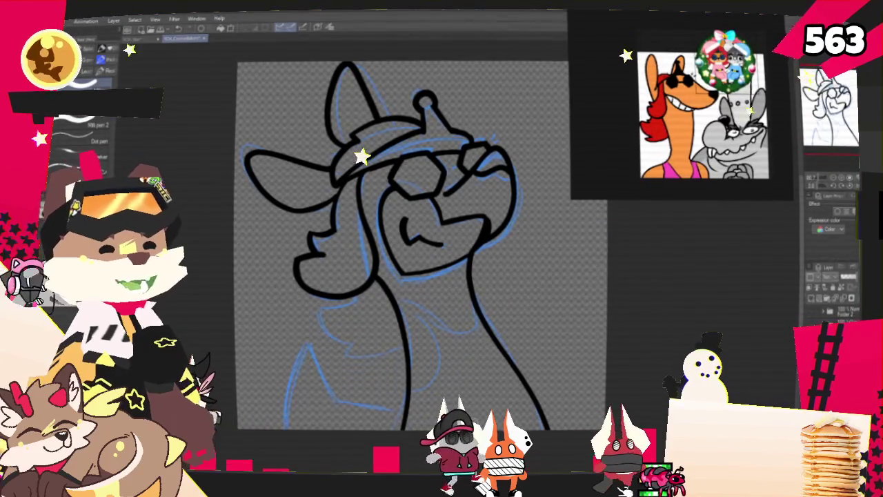
{"action": "mouse_move", "coordinate": [357, 289]}
{"action": "left_mouse_down"}
{"action": "mouse_move", "coordinate": [408, 269]}
{"action": "mouse_move", "coordinate": [371, 289]}
{"action": "left_mouse_up"}
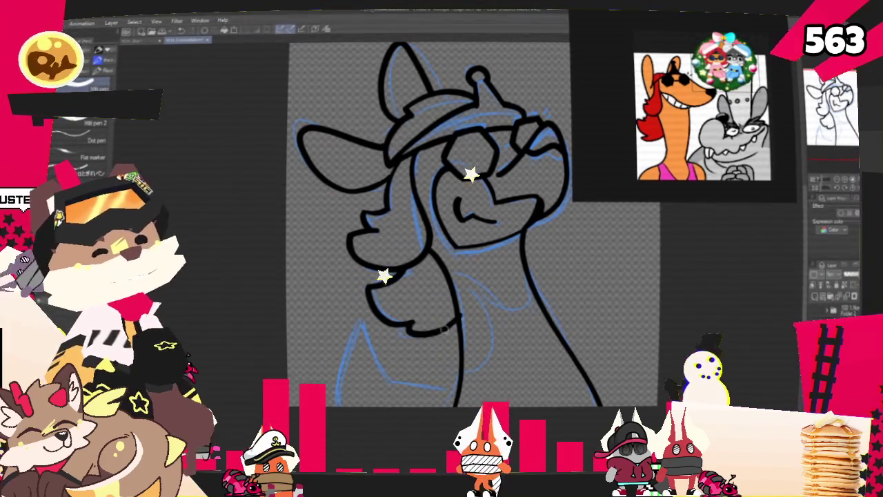
{"action": "key", "text": "ctrl+z"}
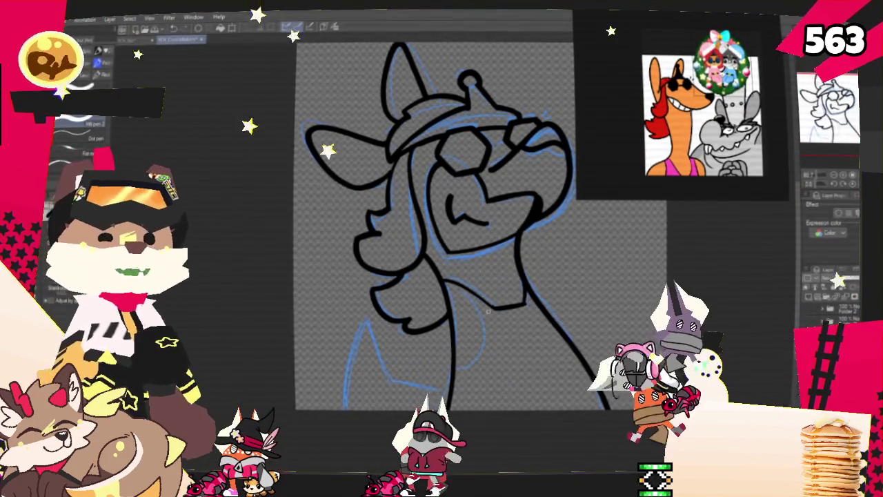
{"action": "left_click_drag", "start_coordinate": [442, 228], "coordinate": [420, 250]}
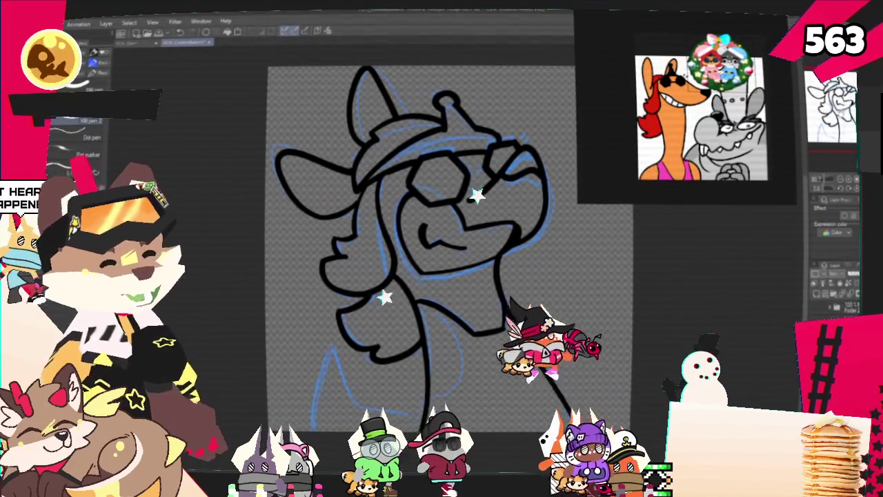
Ink a curved line and a short stroke beside the lower body line
{"action": "left_click_drag", "start_coordinate": [424, 246], "coordinate": [403, 227]}
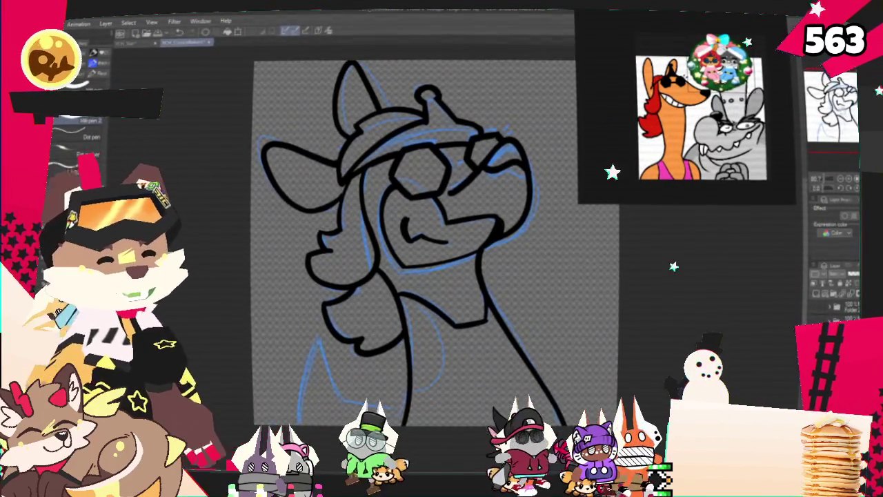
{"action": "left_click_drag", "start_coordinate": [413, 228], "coordinate": [406, 215]}
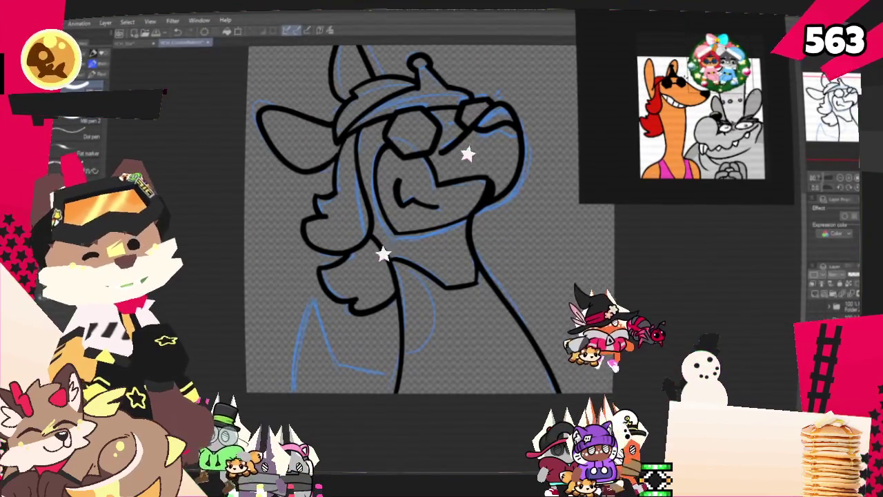
{"action": "left_click_drag", "start_coordinate": [480, 254], "coordinate": [470, 305]}
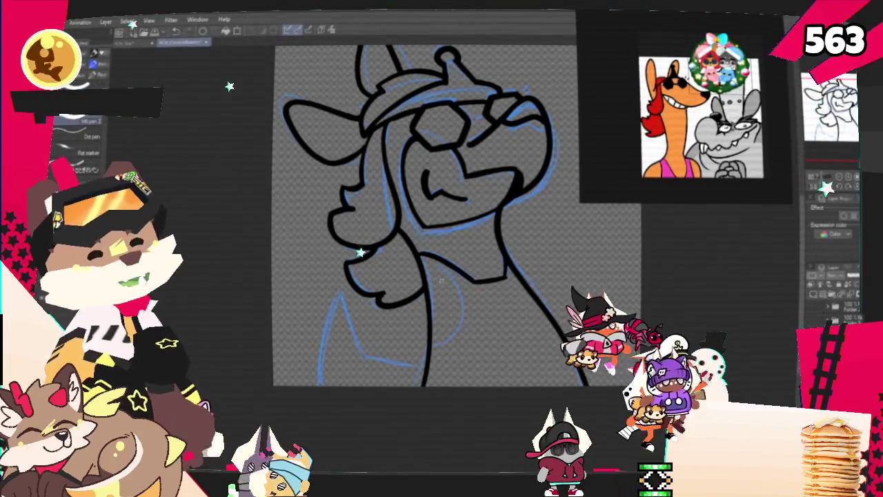
{"action": "left_click_drag", "start_coordinate": [442, 274], "coordinate": [455, 331]}
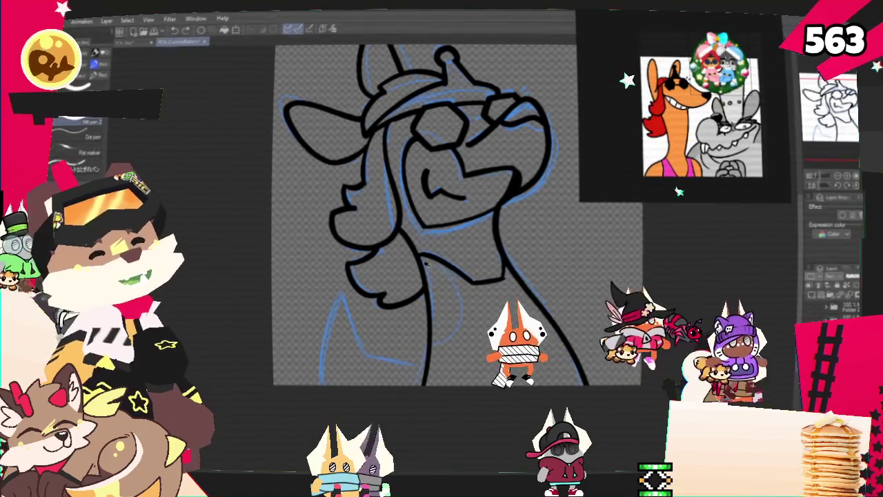
{"action": "left_click_drag", "start_coordinate": [447, 335], "coordinate": [439, 349]}
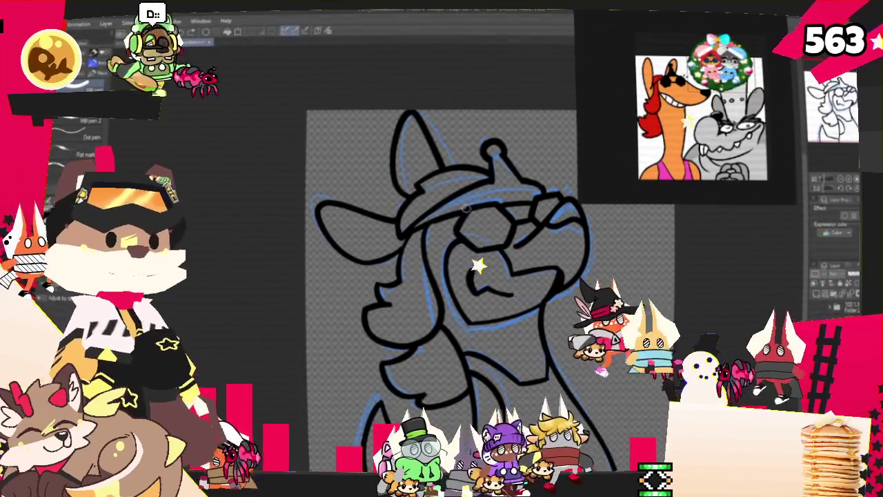
Zoom the canvas out and back in to review the black line art
{"action": "scroll", "coordinate": [424, 262], "scroll_direction": "down", "scroll_amount": 3}
{"action": "scroll", "coordinate": [513, 195], "scroll_direction": "up", "scroll_amount": 3}
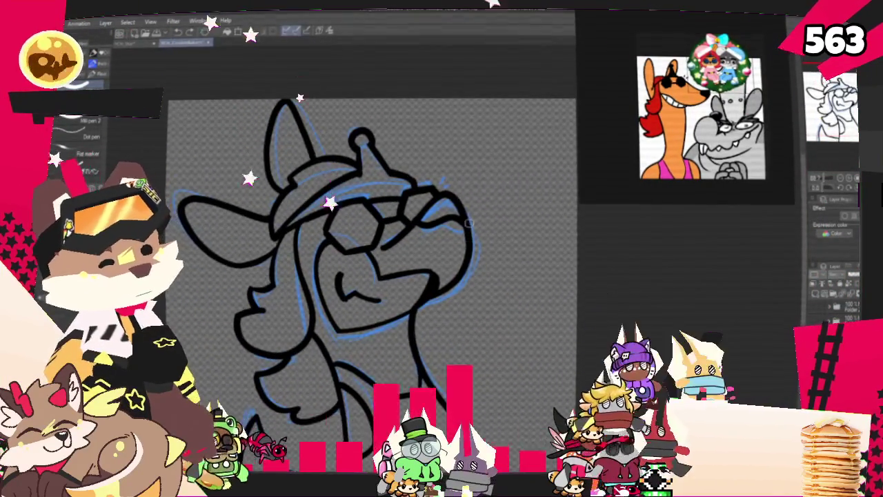
{"action": "scroll", "coordinate": [448, 239], "scroll_direction": "down", "scroll_amount": 2}
{"action": "scroll", "coordinate": [424, 241], "scroll_direction": "up", "scroll_amount": 1}
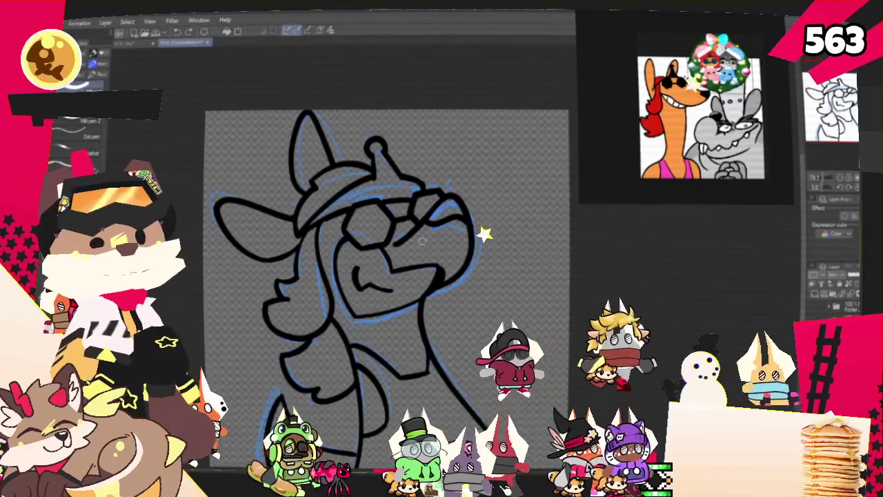
{"action": "scroll", "coordinate": [422, 241], "scroll_direction": "down", "scroll_amount": 2}
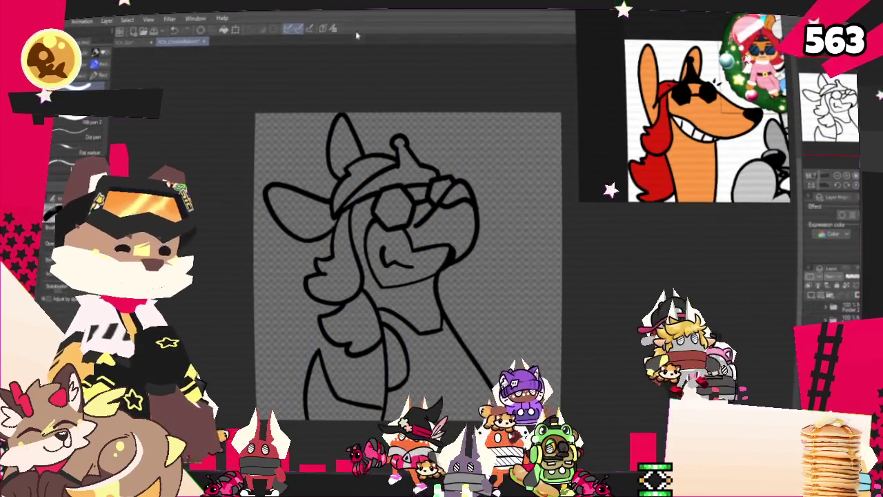
{"action": "scroll", "coordinate": [533, 202], "scroll_direction": "up", "scroll_amount": 1}
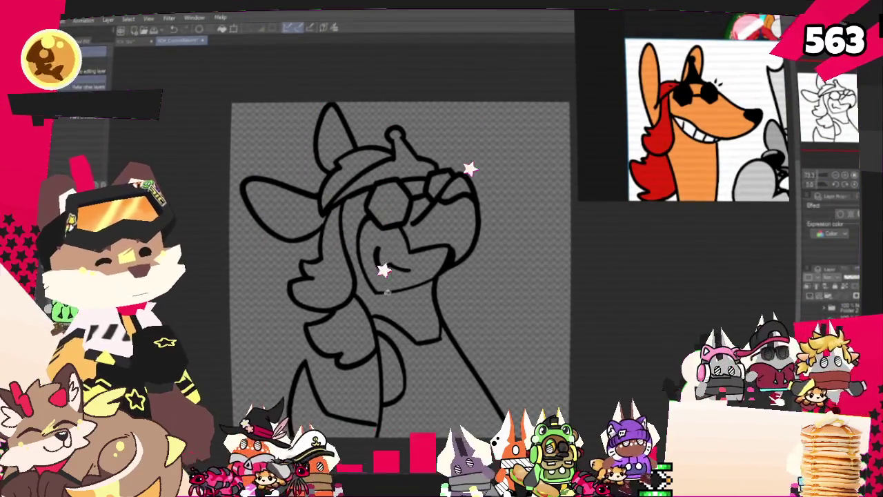
Fill the neck and face orange, and the left lens and hat solid dark
{"action": "left_click", "coordinate": [407, 311]}
{"action": "left_click", "coordinate": [438, 240]}
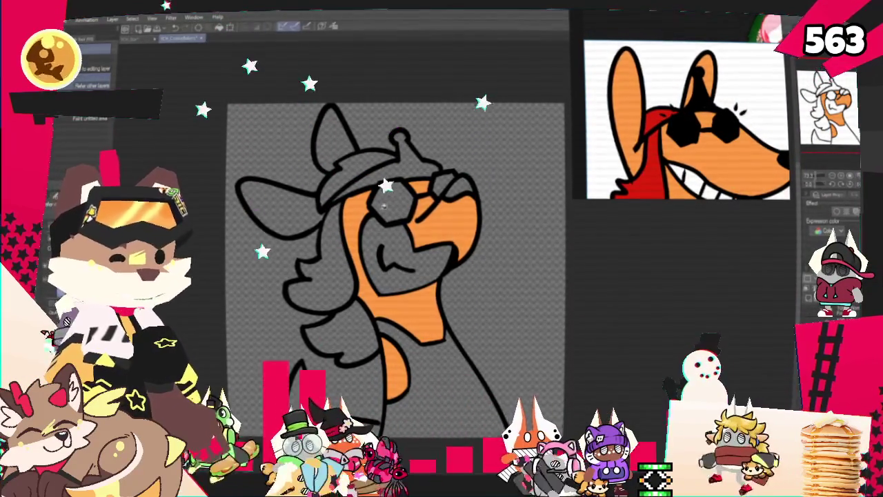
{"action": "left_click", "coordinate": [390, 198]}
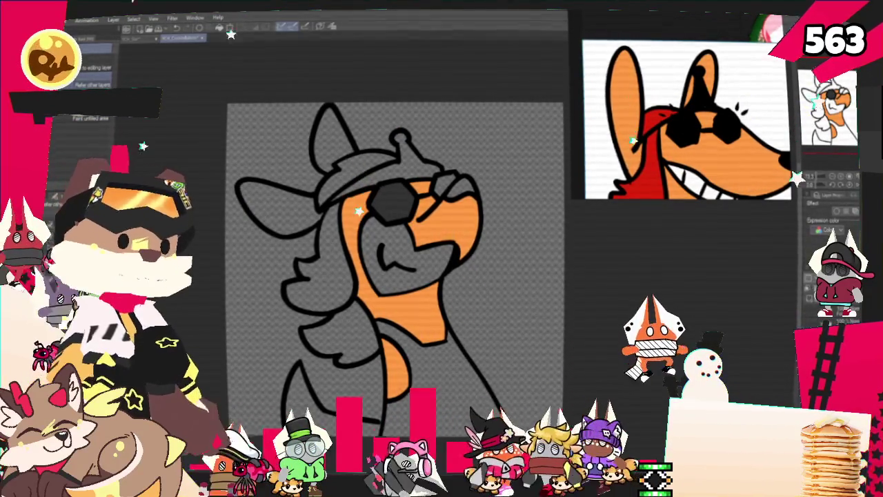
{"action": "left_click", "coordinate": [383, 159]}
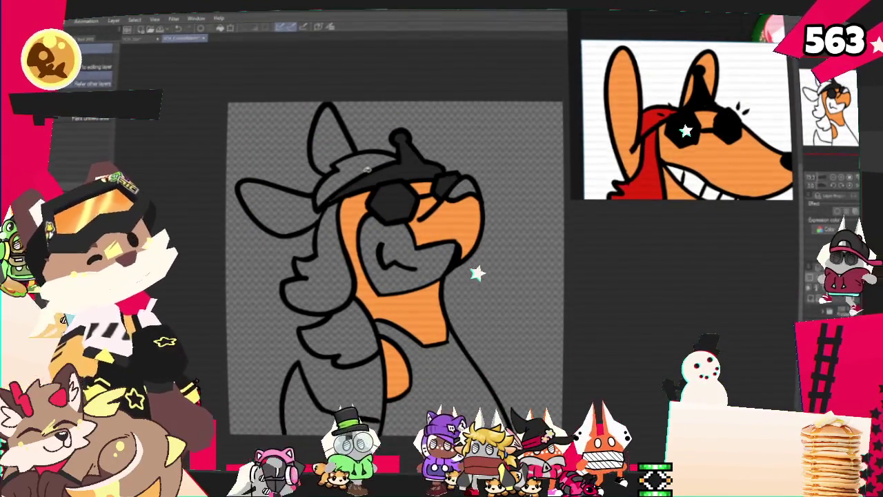
Paint a light highlight streak across the selected left sunglasses lens, then deselect
{"action": "left_click", "coordinate": [389, 200]}
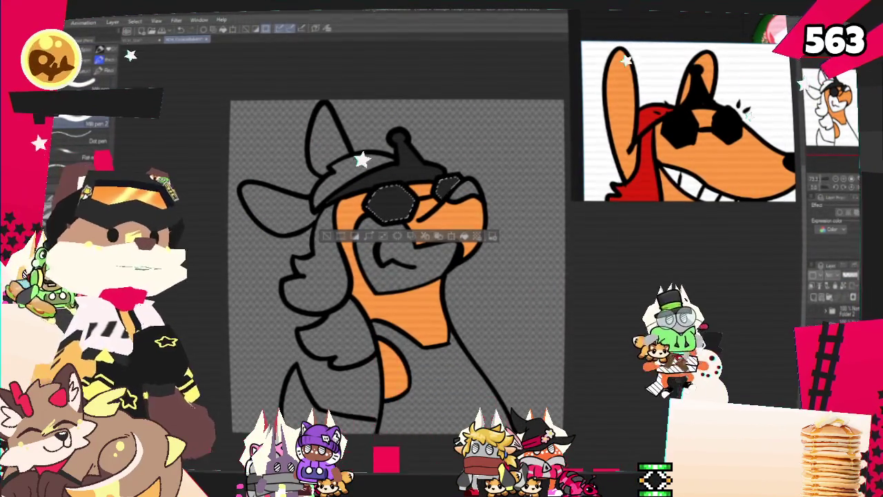
{"action": "left_click_drag", "start_coordinate": [373, 216], "coordinate": [404, 185]}
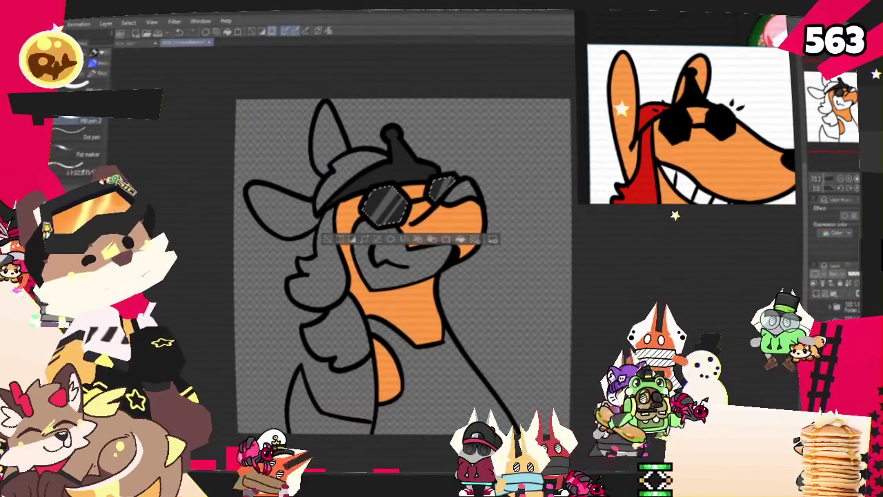
{"action": "key", "text": "ctrl+d"}
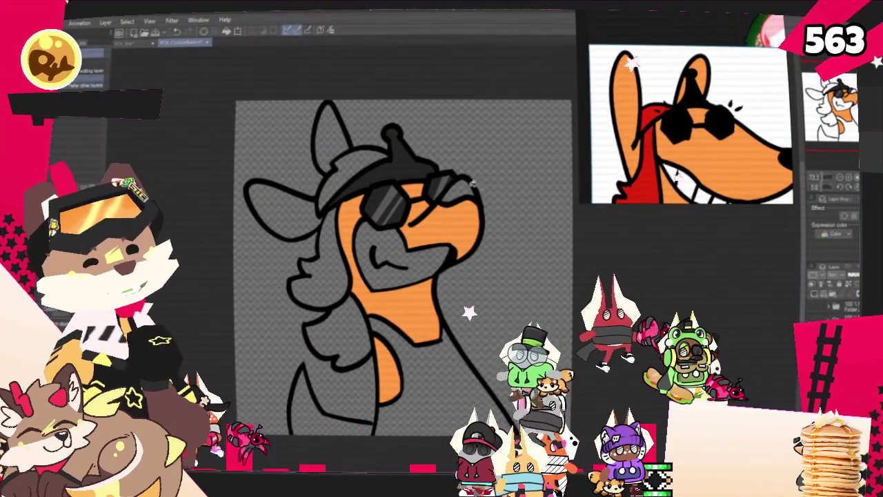
{"action": "key", "text": "g"}
{"action": "key", "text": "ctrl+minus"}
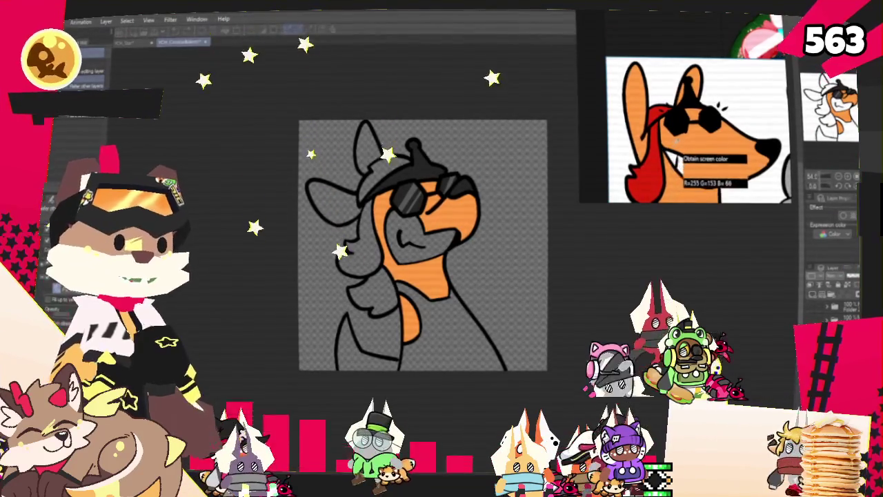
Fill the muzzle white, hair and hat band with the reference red, ear orange and shirt pink
{"action": "scroll", "coordinate": [479, 206], "scroll_direction": "up", "scroll_amount": 1}
{"action": "left_click", "coordinate": [407, 231]}
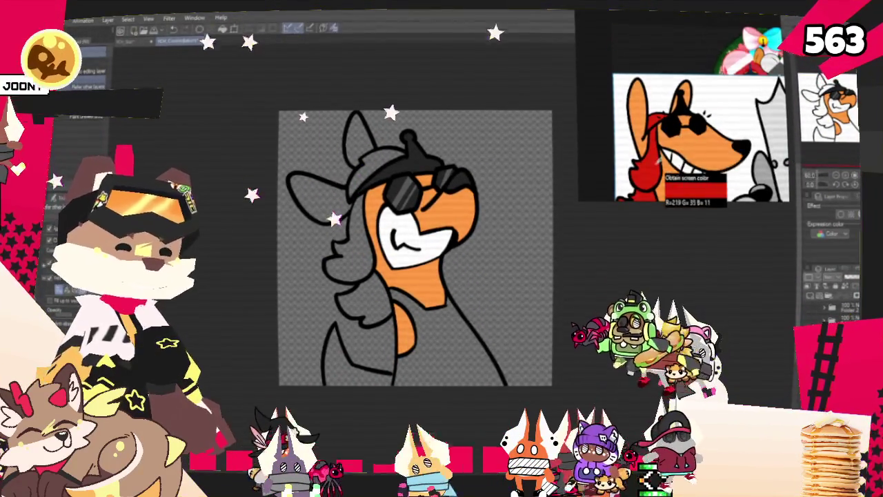
{"action": "left_click", "coordinate": [661, 171]}
{"action": "scroll", "coordinate": [426, 221], "scroll_direction": "up", "scroll_amount": 1}
{"action": "left_click", "coordinate": [331, 262]}
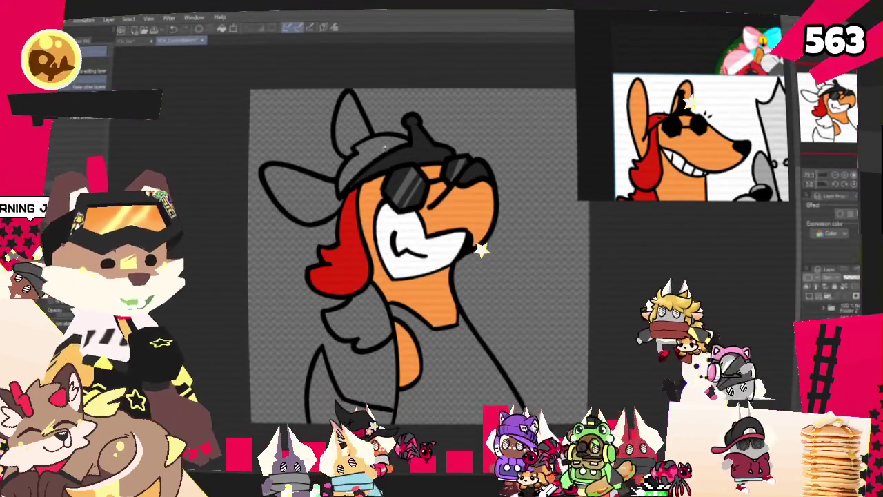
{"action": "left_click", "coordinate": [384, 140]}
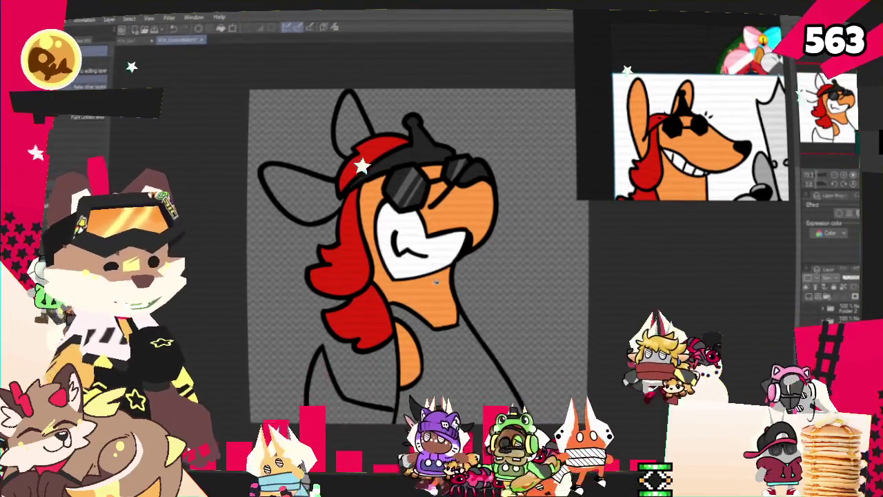
{"action": "left_click", "coordinate": [354, 122]}
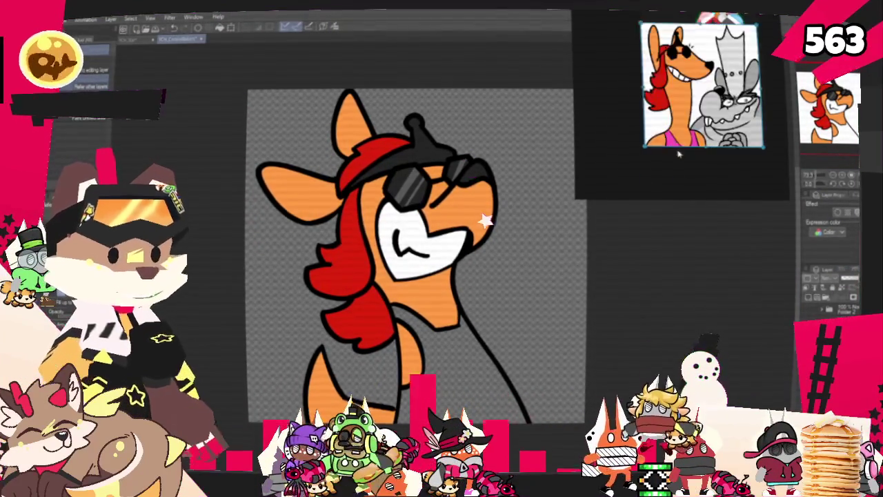
{"action": "scroll", "coordinate": [676, 146], "scroll_direction": "up", "scroll_amount": 3}
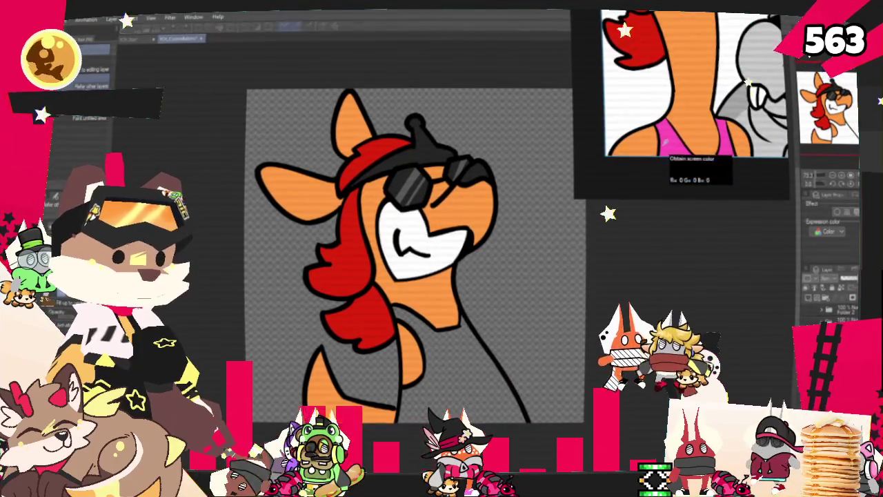
{"action": "left_click", "coordinate": [465, 376]}
Zoom around the drawing and select the kangaroo and mouse reference image for comparison
{"action": "scroll", "coordinate": [696, 55], "scroll_direction": "down", "scroll_amount": 3}
{"action": "scroll", "coordinate": [697, 55], "scroll_direction": "down", "scroll_amount": 3}
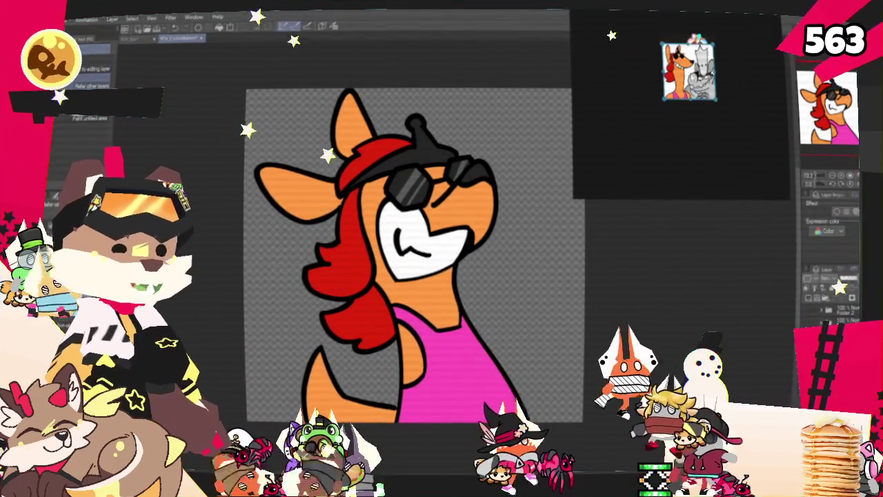
{"action": "scroll", "coordinate": [702, 21], "scroll_direction": "up", "scroll_amount": 3}
{"action": "scroll", "coordinate": [702, 21], "scroll_direction": "up", "scroll_amount": 3}
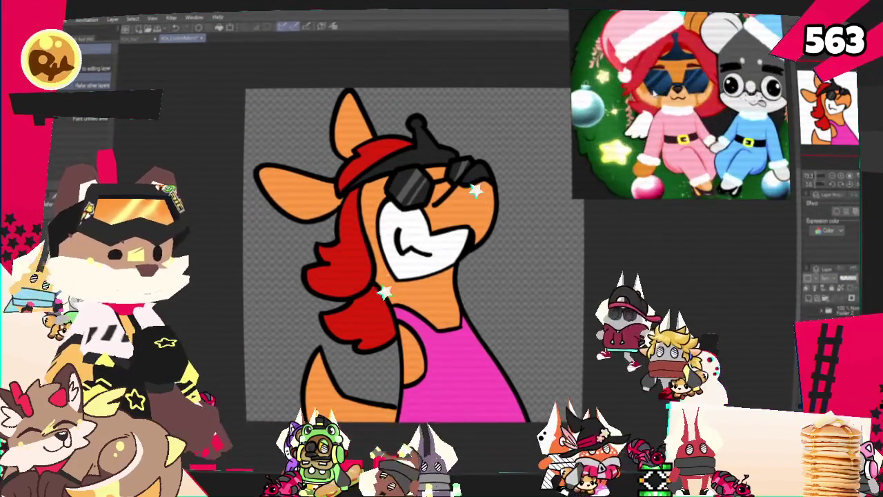
{"action": "scroll", "coordinate": [669, 103], "scroll_direction": "up", "scroll_amount": 3}
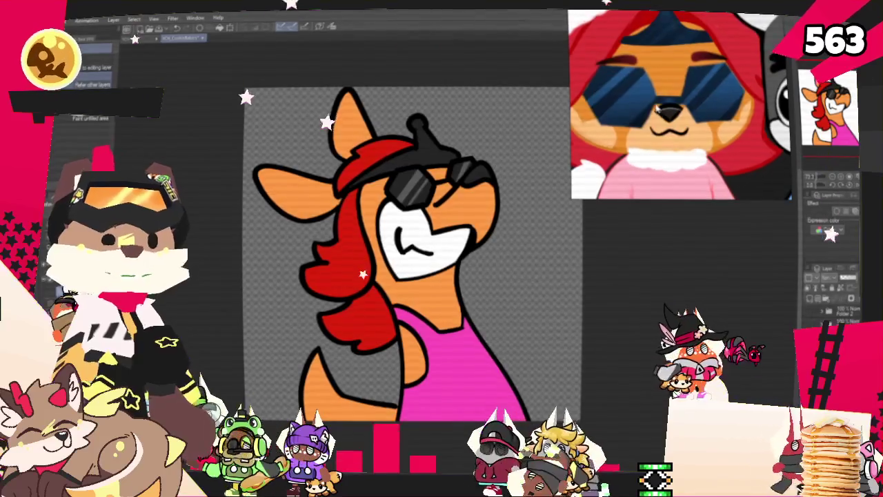
{"action": "scroll", "coordinate": [656, 108], "scroll_direction": "down", "scroll_amount": 3}
{"action": "scroll", "coordinate": [656, 108], "scroll_direction": "down", "scroll_amount": 3}
{"action": "scroll", "coordinate": [656, 108], "scroll_direction": "down", "scroll_amount": 2}
{"action": "scroll", "coordinate": [662, 138], "scroll_direction": "up", "scroll_amount": 2}
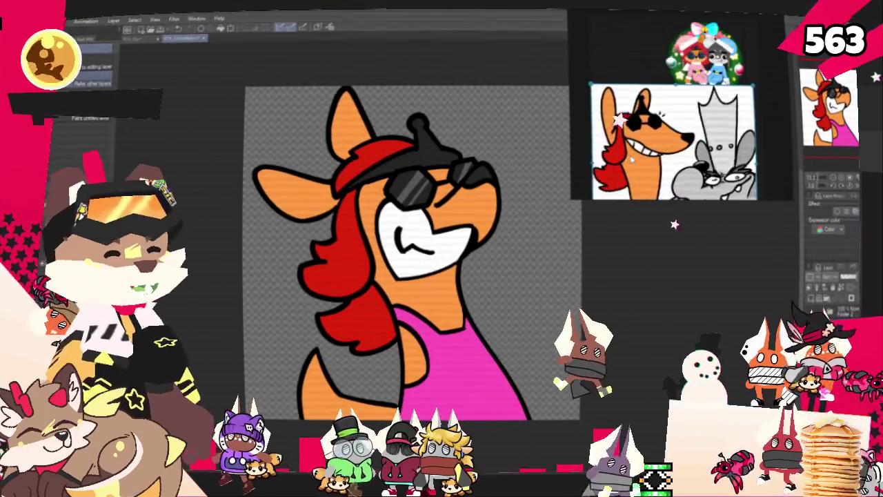
{"action": "scroll", "coordinate": [662, 138], "scroll_direction": "up", "scroll_amount": 3}
{"action": "scroll", "coordinate": [662, 138], "scroll_direction": "up", "scroll_amount": 1}
{"action": "scroll", "coordinate": [662, 138], "scroll_direction": "down", "scroll_amount": 1}
{"action": "scroll", "coordinate": [700, 55], "scroll_direction": "down", "scroll_amount": 2}
{"action": "scroll", "coordinate": [700, 55], "scroll_direction": "down", "scroll_amount": 2}
{"action": "scroll", "coordinate": [701, 55], "scroll_direction": "down", "scroll_amount": 1}
{"action": "scroll", "coordinate": [700, 55], "scroll_direction": "up", "scroll_amount": 3}
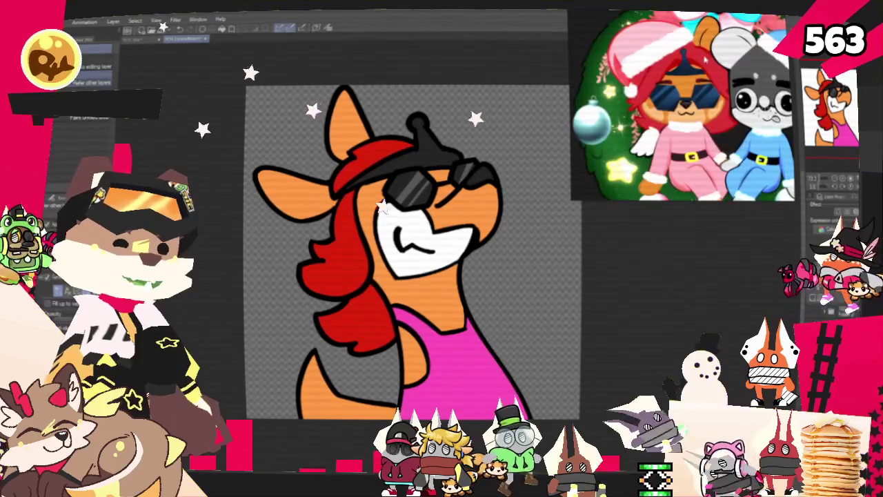
{"action": "scroll", "coordinate": [683, 104], "scroll_direction": "down", "scroll_amount": 3}
{"action": "scroll", "coordinate": [683, 104], "scroll_direction": "down", "scroll_amount": 2}
{"action": "left_click", "coordinate": [683, 155]}
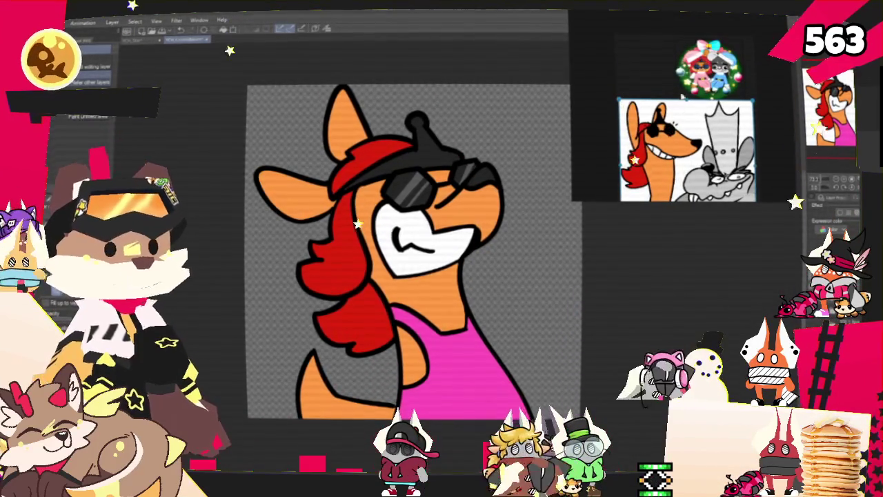
{"action": "scroll", "coordinate": [482, 173], "scroll_direction": "down", "scroll_amount": 1}
{"action": "scroll", "coordinate": [475, 162], "scroll_direction": "up", "scroll_amount": 1}
{"action": "scroll", "coordinate": [473, 159], "scroll_direction": "up", "scroll_amount": 1}
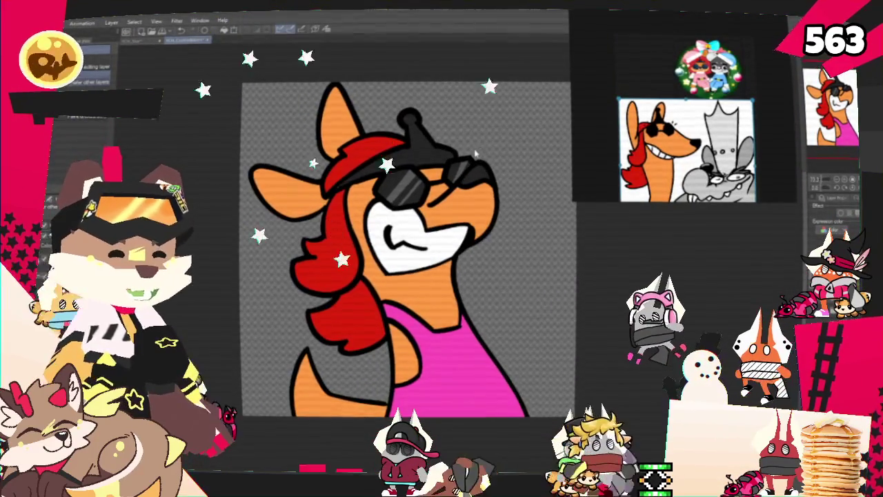
{"action": "scroll", "coordinate": [472, 157], "scroll_direction": "up", "scroll_amount": 1}
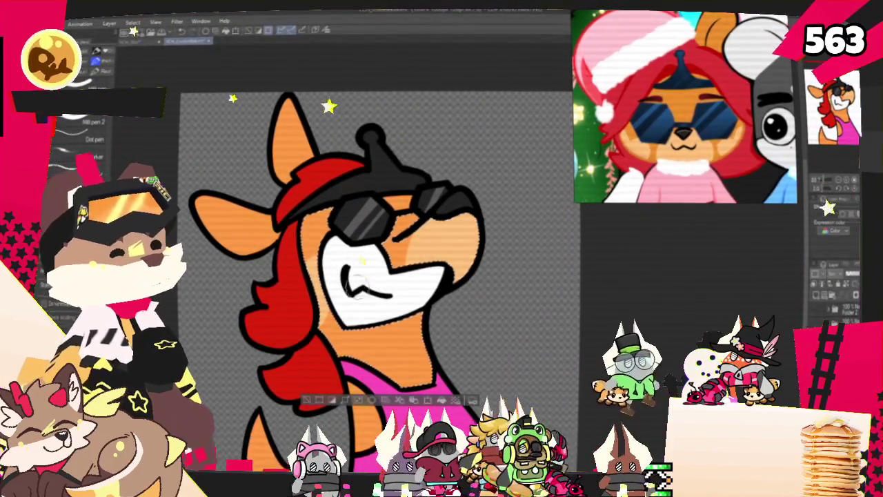
Pan and zoom out to review the shaded orange face
{"action": "left_click_drag", "start_coordinate": [800, 162], "coordinate": [805, 168]}
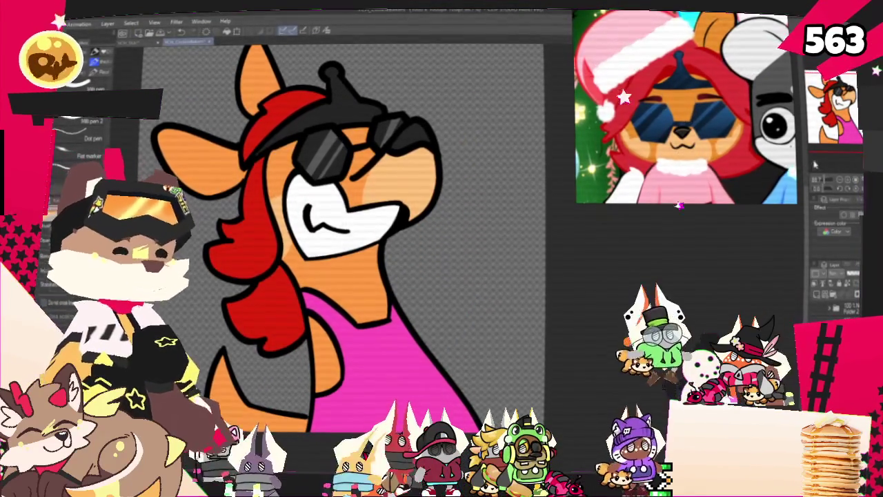
{"action": "scroll", "coordinate": [397, 145], "scroll_direction": "down", "scroll_amount": 5}
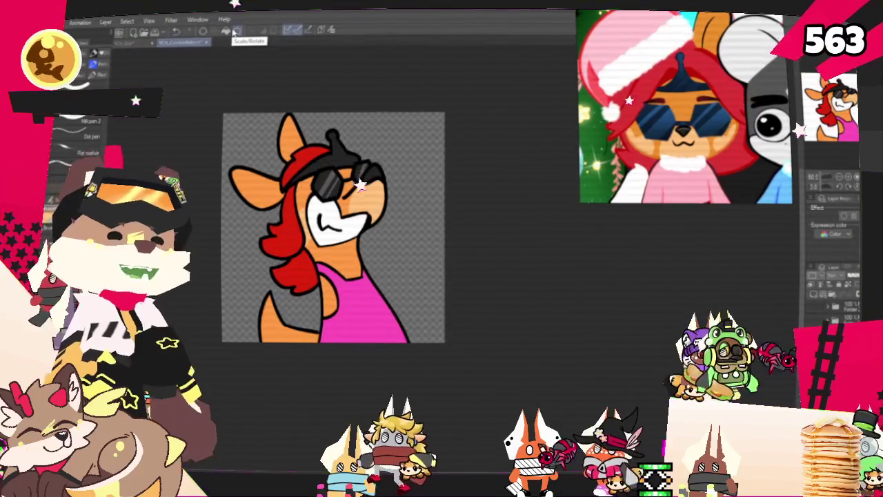
Open File > Export (Single Layer) to show the BMP, JPEG, PNG, TIFF and PSD choices
{"action": "scroll", "coordinate": [336, 229], "scroll_direction": "up", "scroll_amount": 5}
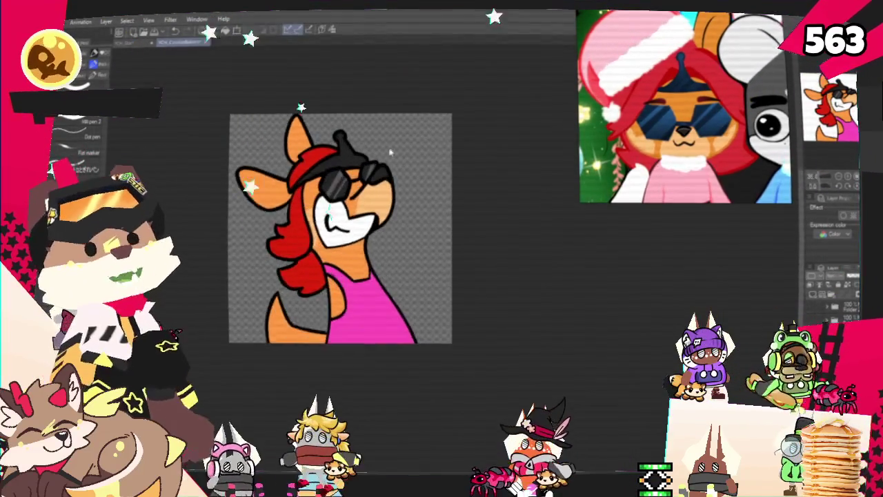
{"action": "scroll", "coordinate": [335, 228], "scroll_direction": "down", "scroll_amount": 3}
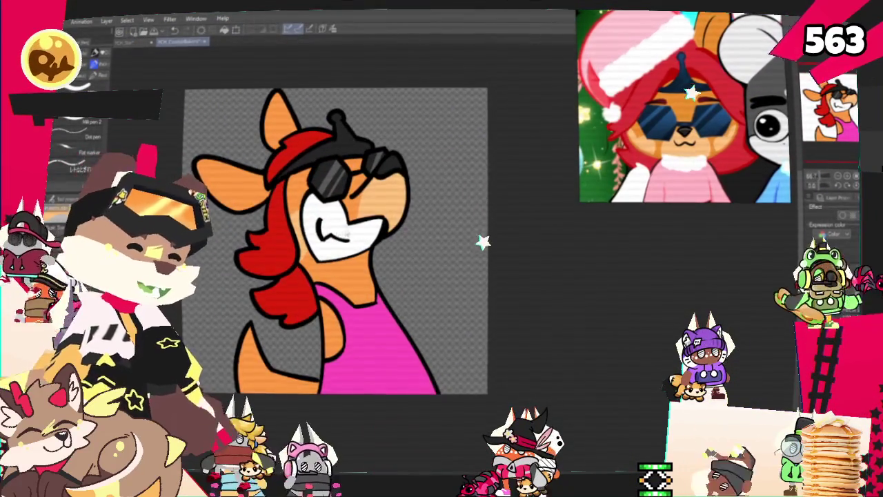
{"action": "scroll", "coordinate": [414, 179], "scroll_direction": "up", "scroll_amount": 2}
{"action": "scroll", "coordinate": [458, 154], "scroll_direction": "down", "scroll_amount": 2}
{"action": "scroll", "coordinate": [457, 155], "scroll_direction": "down", "scroll_amount": 1}
{"action": "scroll", "coordinate": [429, 262], "scroll_direction": "up", "scroll_amount": 1}
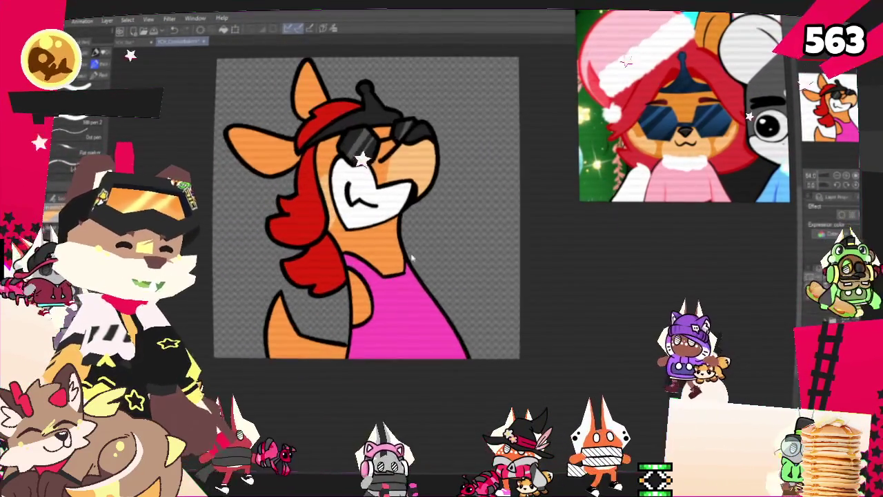
{"action": "scroll", "coordinate": [430, 262], "scroll_direction": "up", "scroll_amount": 1}
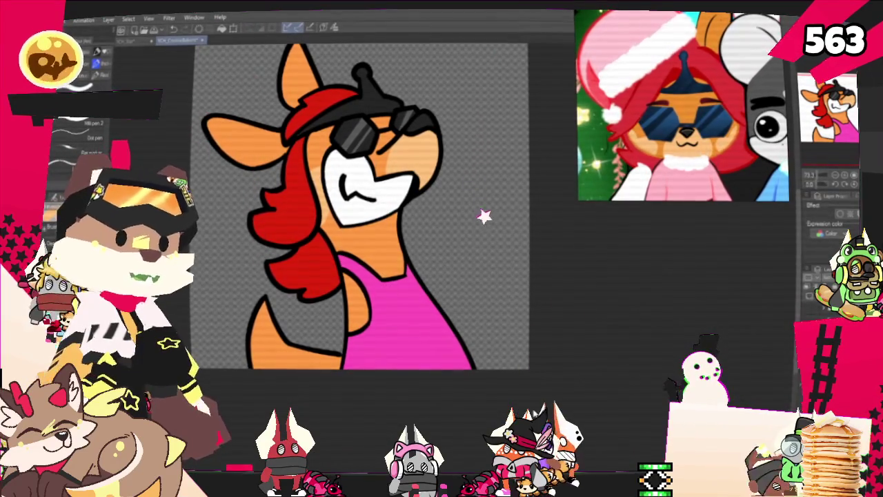
{"action": "scroll", "coordinate": [441, 276], "scroll_direction": "up", "scroll_amount": 1}
{"action": "scroll", "coordinate": [441, 276], "scroll_direction": "down", "scroll_amount": 1}
{"action": "scroll", "coordinate": [524, 353], "scroll_direction": "up", "scroll_amount": 1}
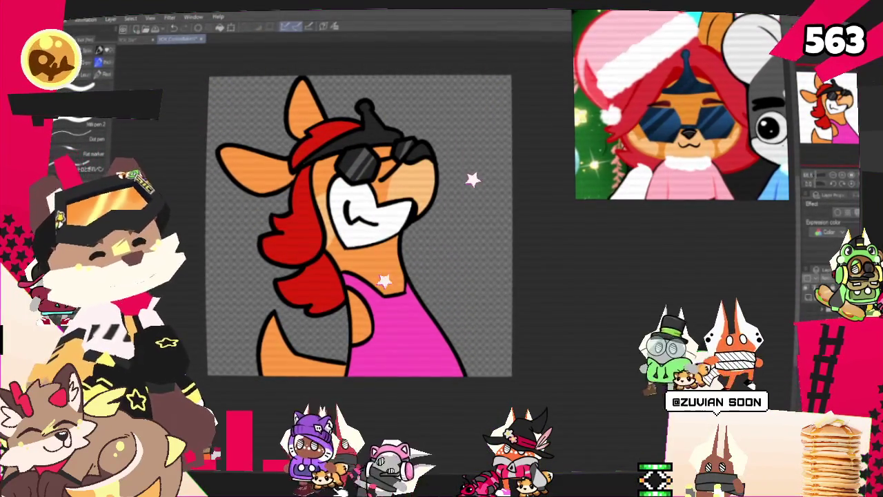
{"action": "left_click", "coordinate": [48, 19]}
{"action": "mouse_move", "coordinate": [76, 134]}
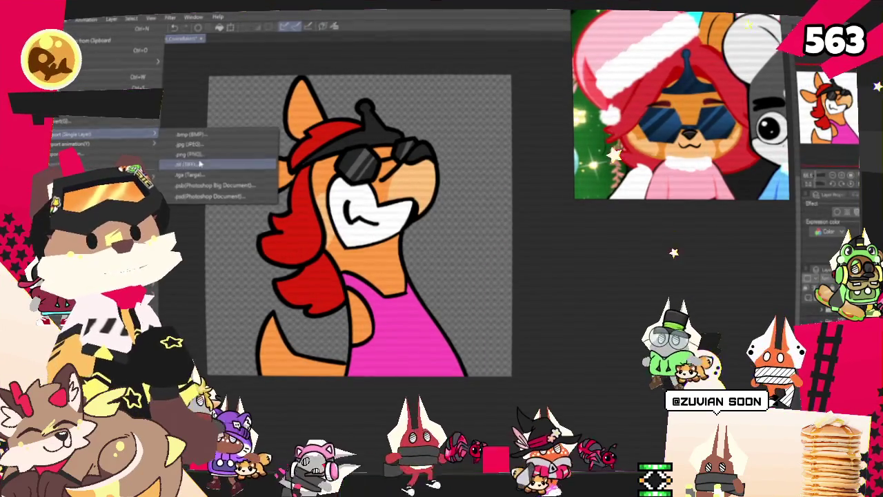
Export the kangaroo drawing as a single-layer image file saved in the CookieBakers folder
{"action": "left_click", "coordinate": [201, 155]}
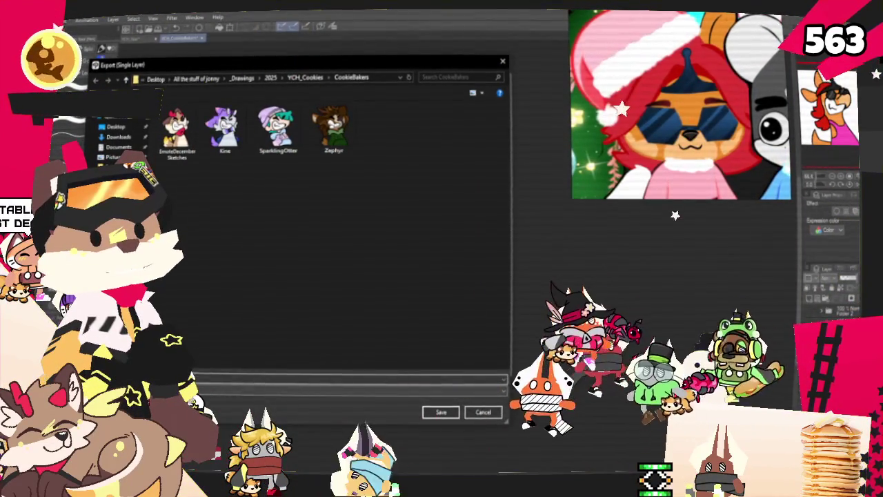
{"action": "key", "text": "Return"}
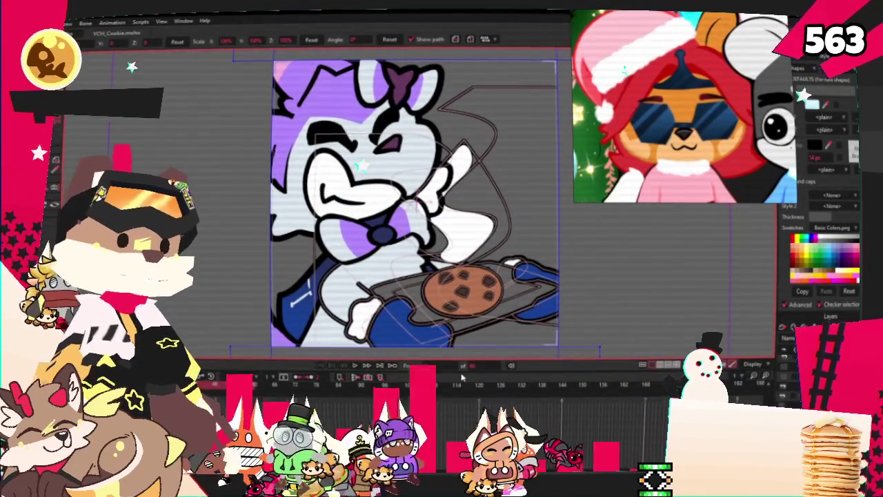
Hide the purple character's image with an undo and zoom the canvas to compare the character images
{"action": "scroll", "coordinate": [406, 300], "scroll_direction": "down", "scroll_amount": 2}
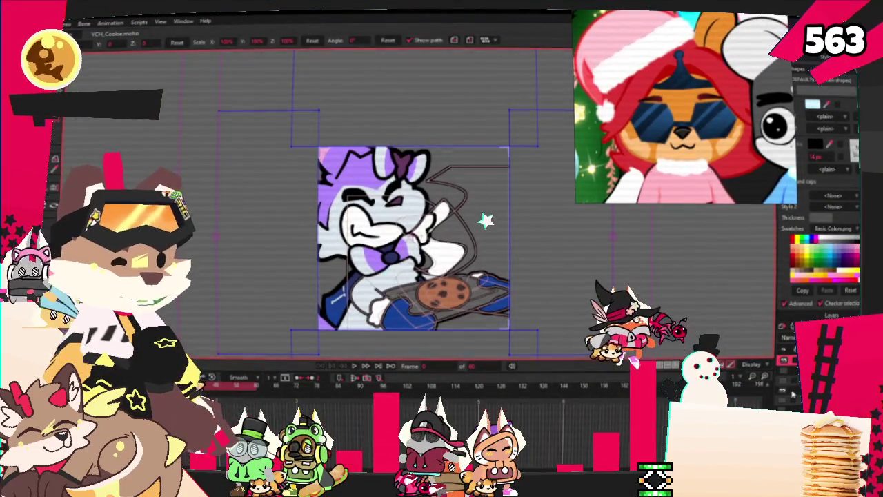
{"action": "key", "text": "ctrl+z"}
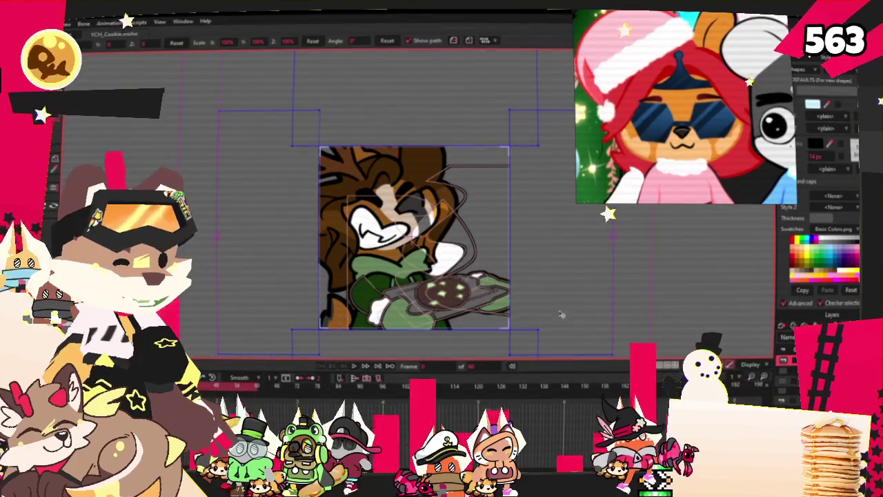
{"action": "scroll", "coordinate": [619, 338], "scroll_direction": "down", "scroll_amount": 1}
{"action": "scroll", "coordinate": [445, 311], "scroll_direction": "up", "scroll_amount": 3}
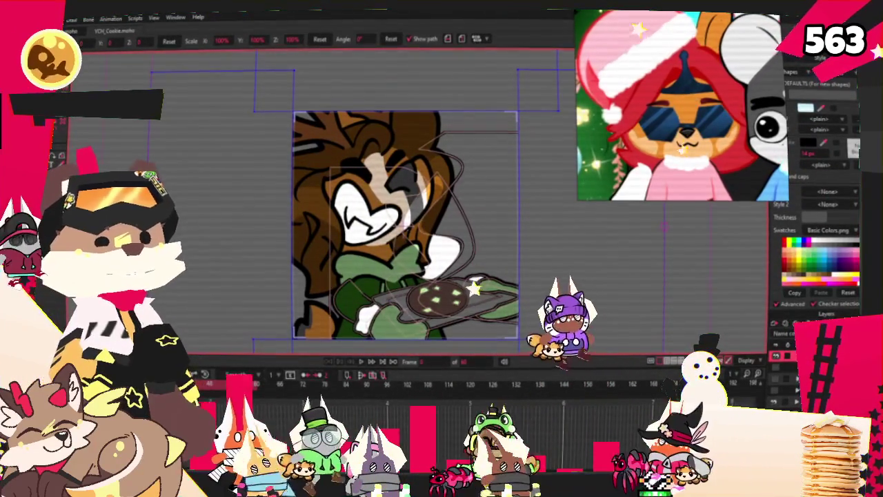
{"action": "scroll", "coordinate": [524, 264], "scroll_direction": "down", "scroll_amount": 2}
{"action": "scroll", "coordinate": [524, 264], "scroll_direction": "up", "scroll_amount": 2}
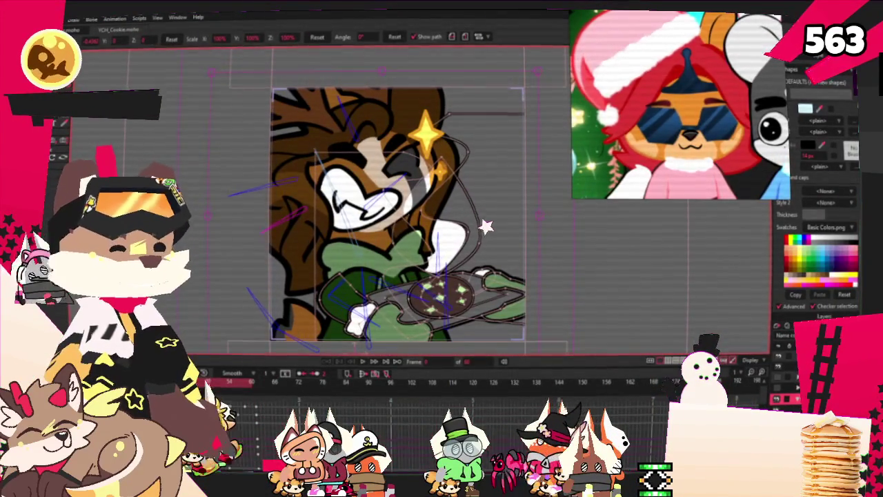
{"action": "scroll", "coordinate": [552, 188], "scroll_direction": "down", "scroll_amount": 5}
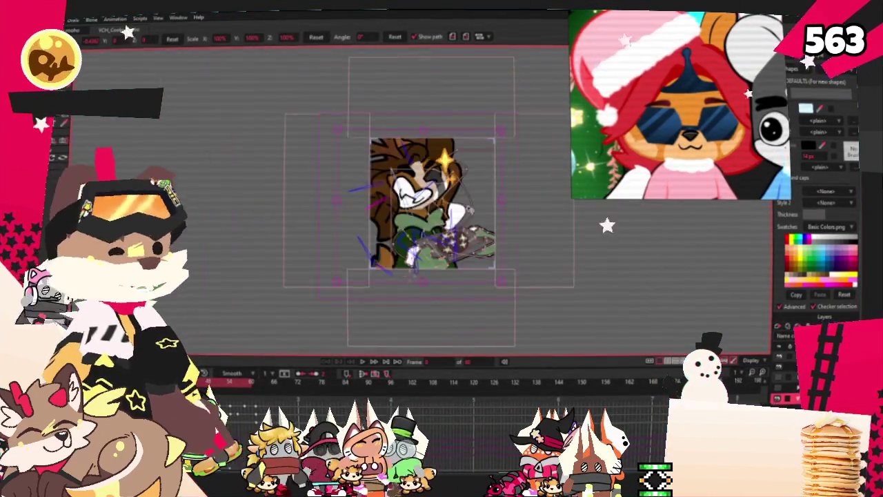
{"action": "scroll", "coordinate": [552, 188], "scroll_direction": "up", "scroll_amount": 4}
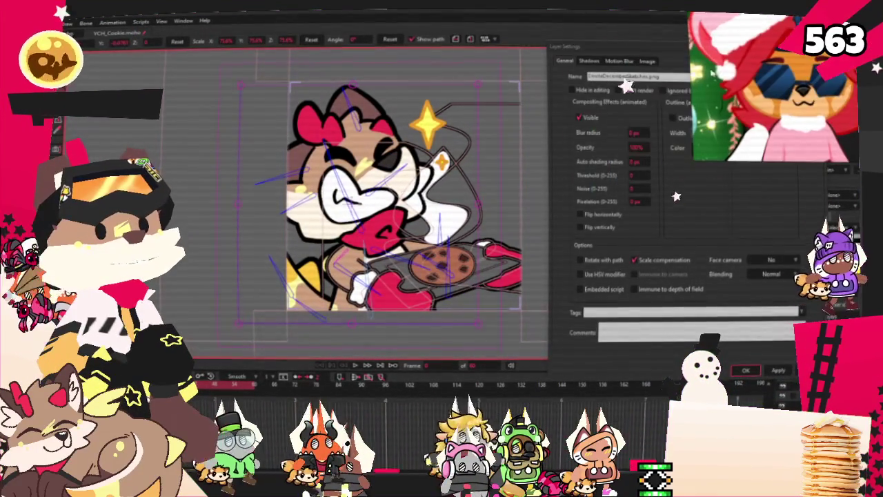
On the layer's Image tab, pick a new source image by browsing to YCH_Cookies > CookieBakers
{"action": "left_click_drag", "start_coordinate": [656, 67], "coordinate": [551, 62]}
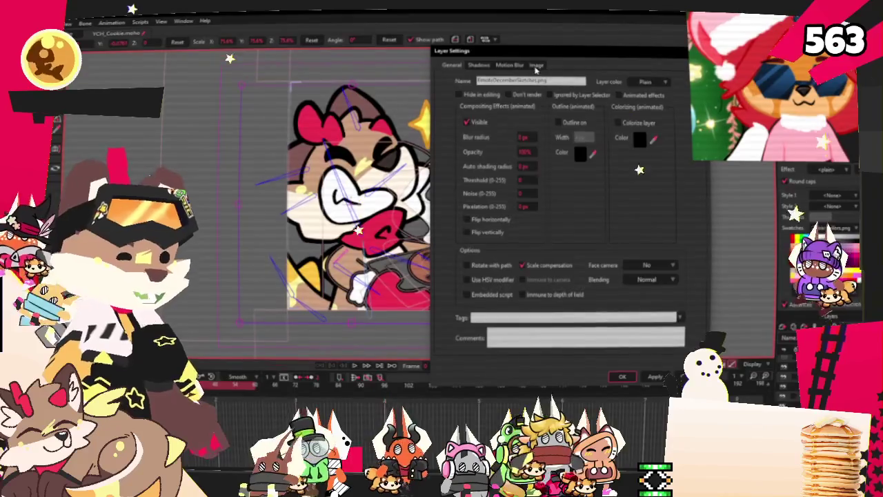
{"action": "left_click", "coordinate": [536, 65]}
{"action": "left_click", "coordinate": [517, 94]}
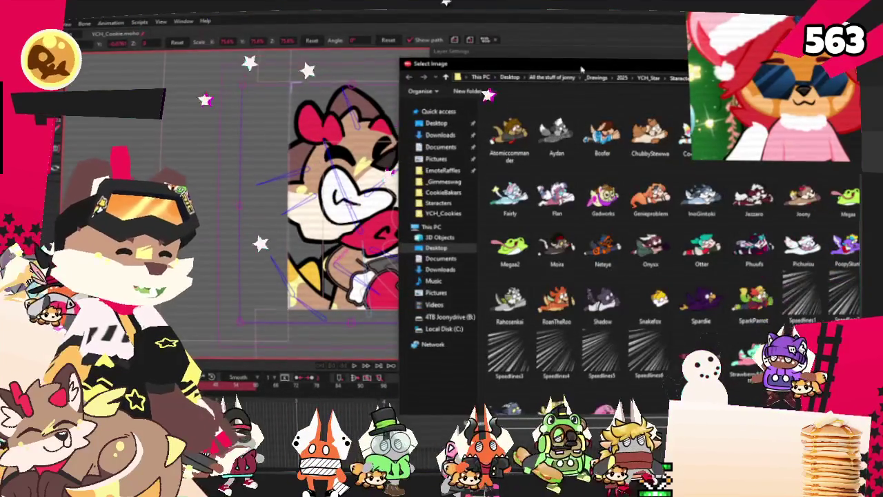
{"action": "left_click_drag", "start_coordinate": [581, 70], "coordinate": [453, 89]}
{"action": "left_click", "coordinate": [529, 96]}
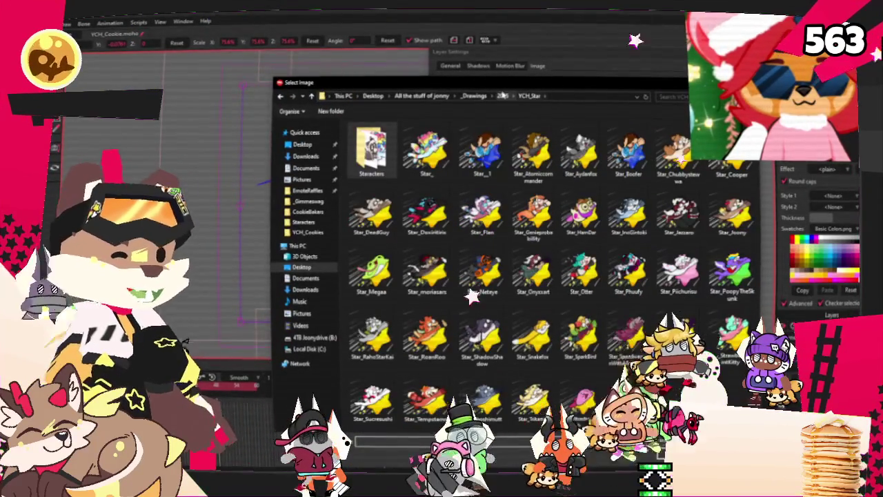
{"action": "left_click", "coordinate": [502, 96]}
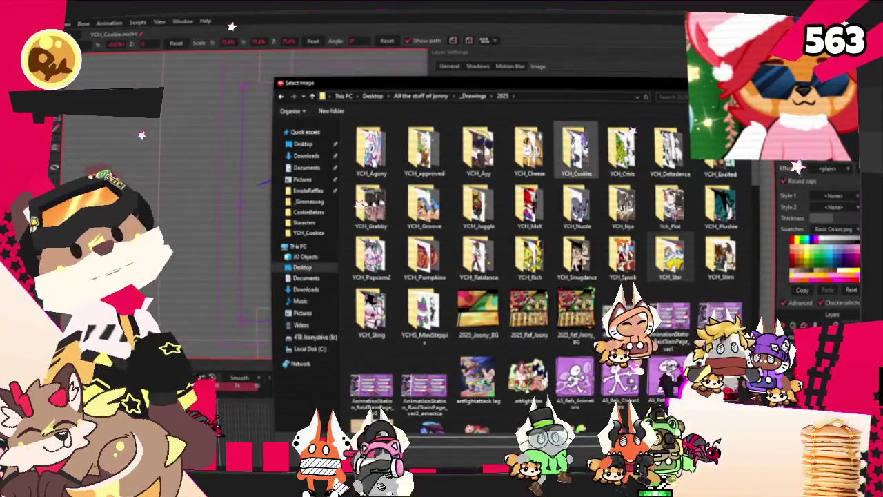
{"action": "double_click", "coordinate": [576, 148]}
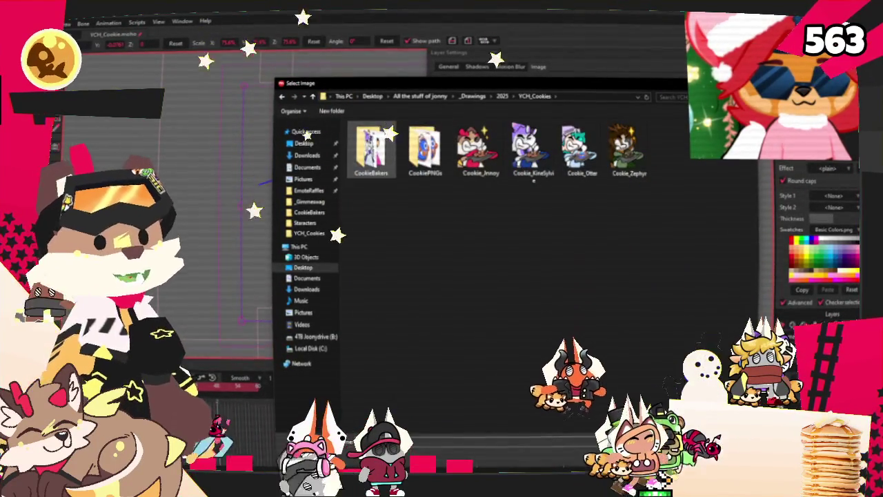
{"action": "double_click", "coordinate": [371, 148]}
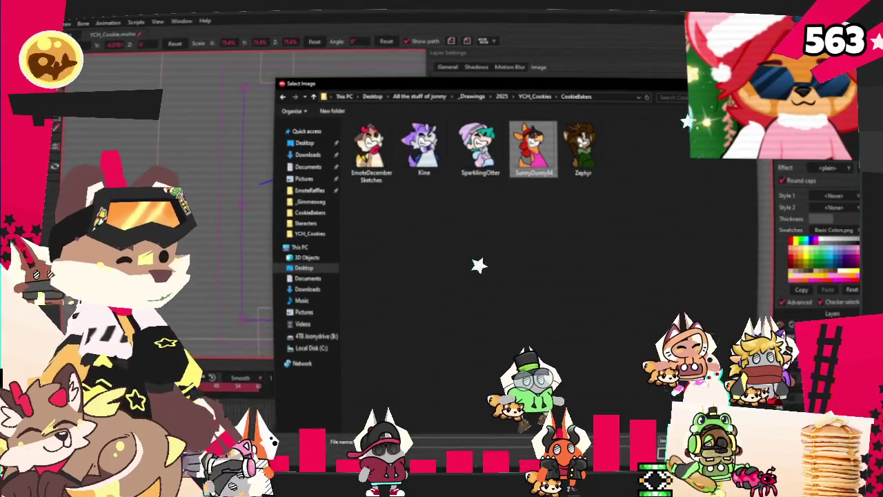
Load the red-haired kangaroo image as the layer's source, apply it and close Layer Settings
{"action": "key", "text": "Return"}
{"action": "left_click", "coordinate": [654, 378]}
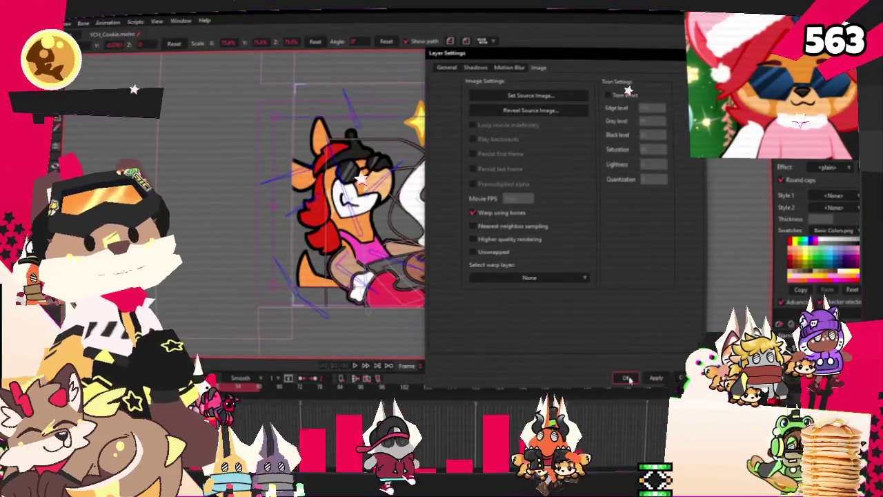
{"action": "left_click", "coordinate": [625, 377]}
{"action": "scroll", "coordinate": [459, 324], "scroll_direction": "up", "scroll_amount": 3}
{"action": "scroll", "coordinate": [372, 251], "scroll_direction": "down", "scroll_amount": 3}
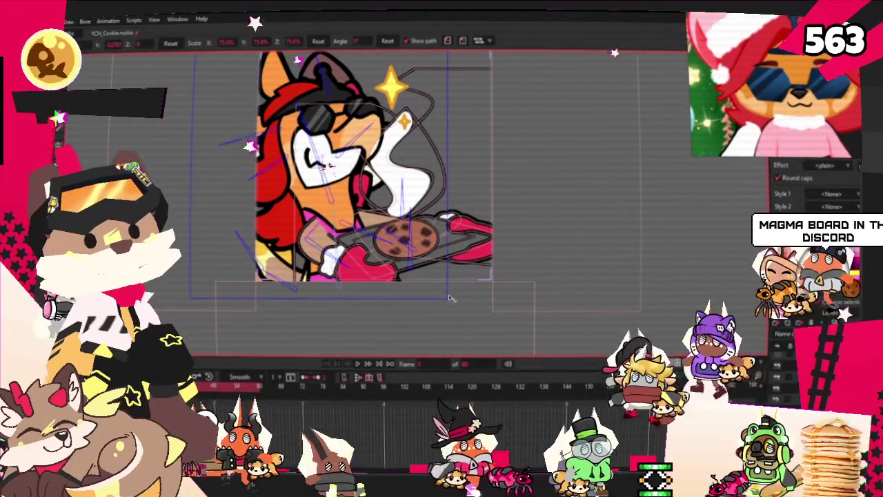
Set Layer 4's opacity to 50%
{"action": "double_click", "coordinate": [793, 324]}
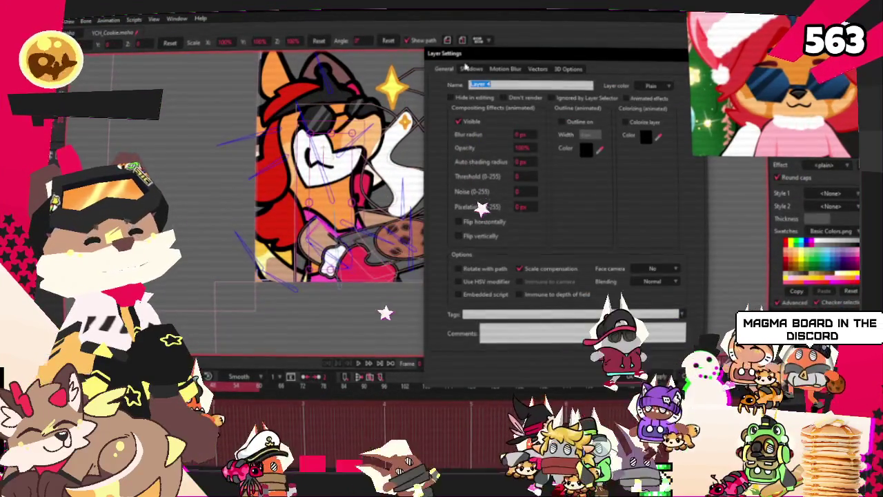
{"action": "type", "text": "50"}
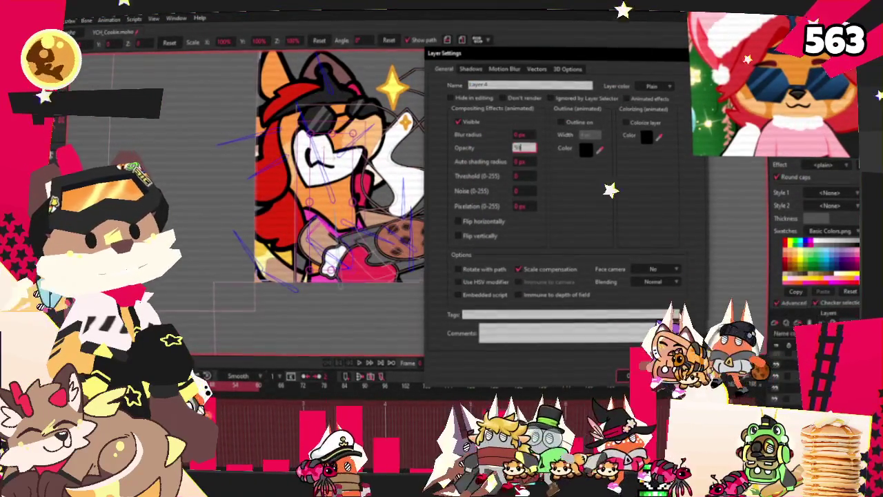
{"action": "key", "text": "Return"}
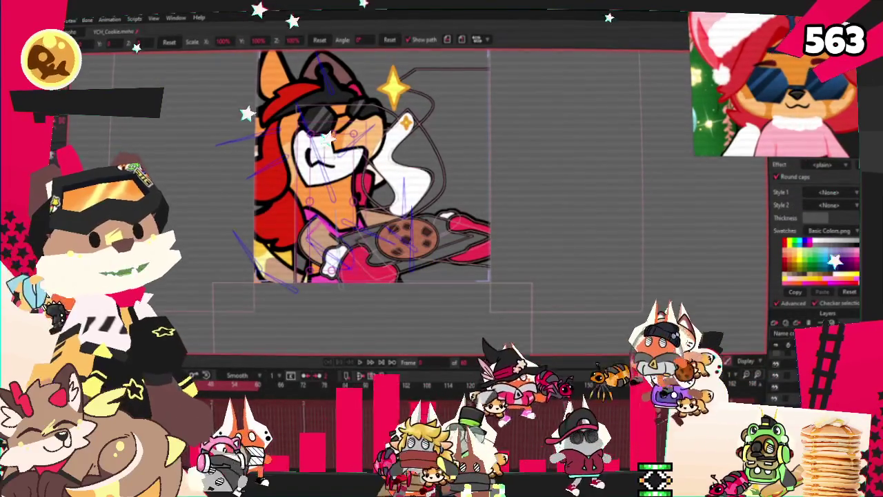
Change the character image layer's opacity and check the result on the canvas
{"action": "double_click", "coordinate": [793, 345]}
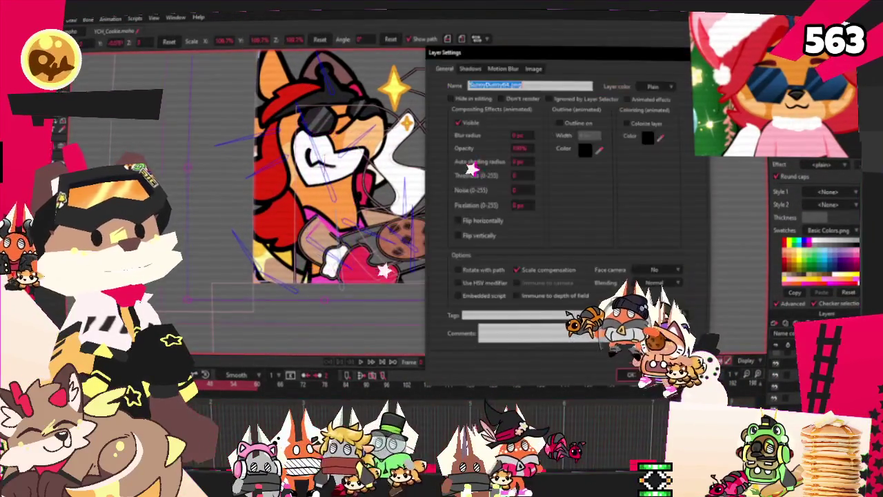
{"action": "left_click", "coordinate": [520, 149]}
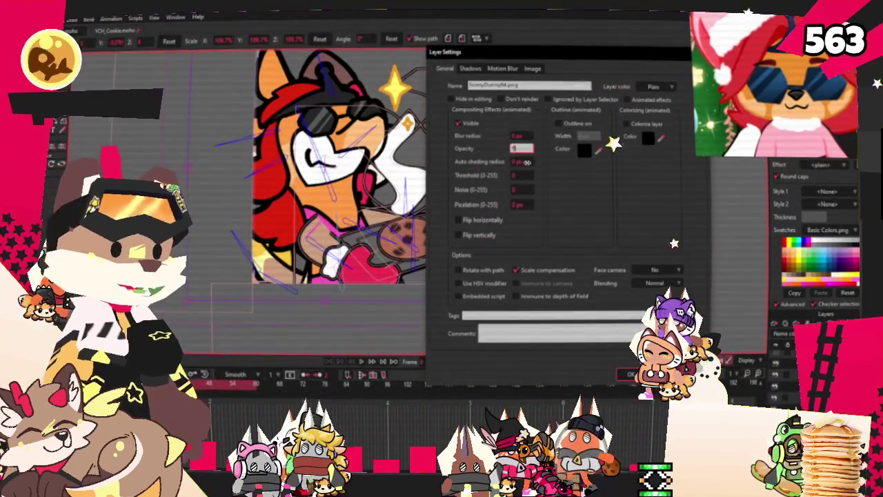
{"action": "key", "text": "Return"}
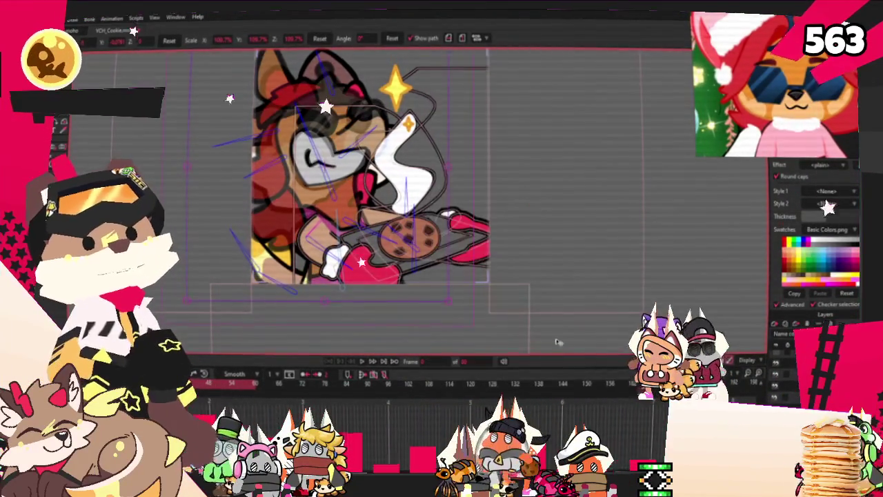
{"action": "scroll", "coordinate": [422, 303], "scroll_direction": "down", "scroll_amount": 3}
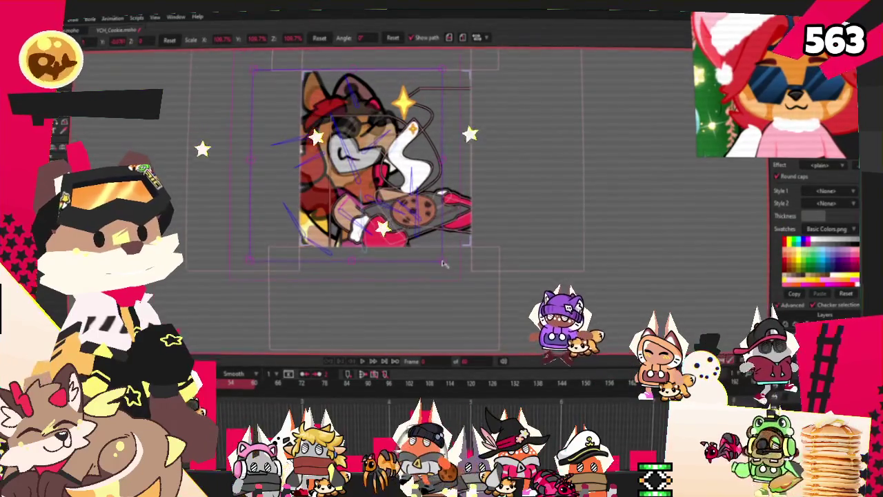
{"action": "mouse_move", "coordinate": [244, 66]}
{"action": "left_mouse_down"}
{"action": "mouse_move", "coordinate": [449, 266]}
{"action": "mouse_move", "coordinate": [436, 251]}
{"action": "left_mouse_up"}
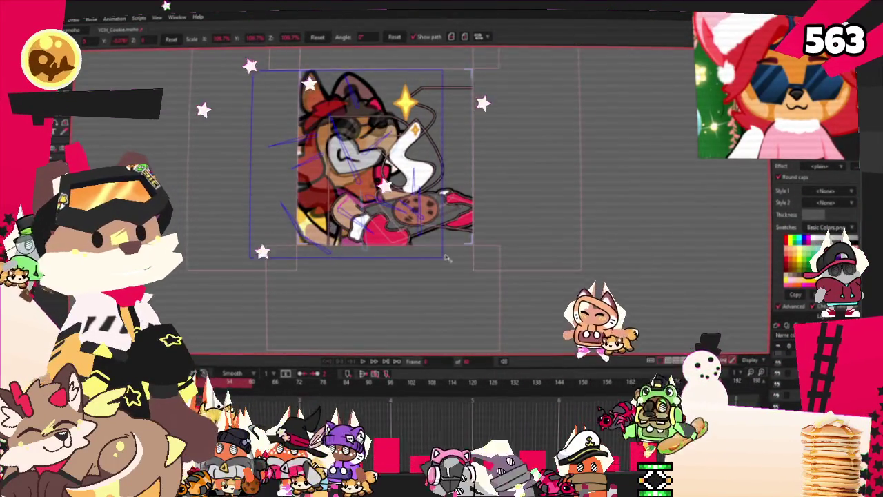
{"action": "scroll", "coordinate": [426, 227], "scroll_direction": "up", "scroll_amount": 2}
{"action": "scroll", "coordinate": [400, 180], "scroll_direction": "up", "scroll_amount": 3}
{"action": "scroll", "coordinate": [364, 127], "scroll_direction": "down", "scroll_amount": 3}
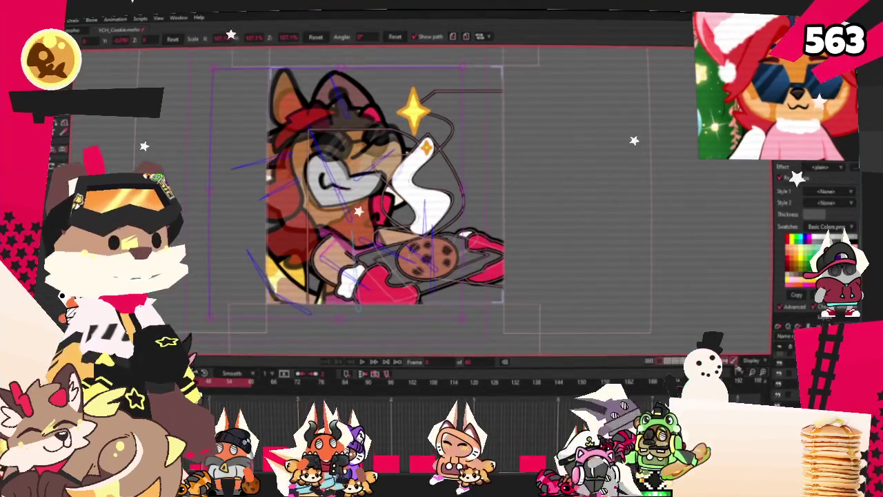
Set the character image layer's opacity back to 100% so the kangaroo appears fully solid
{"action": "double_click", "coordinate": [813, 338]}
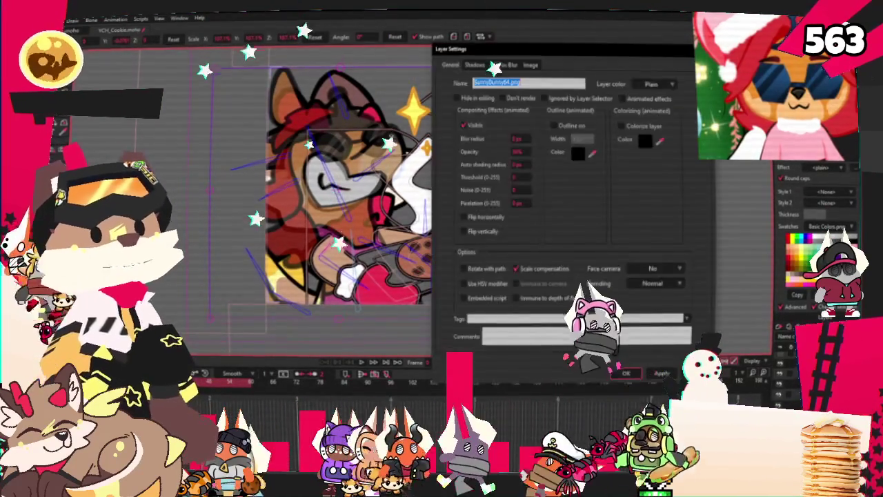
{"action": "left_click", "coordinate": [520, 151]}
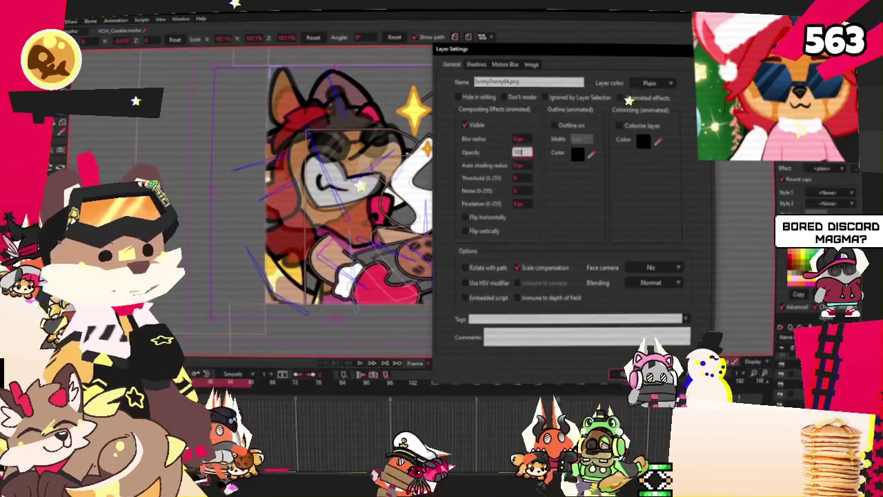
{"action": "key", "text": "Tab"}
{"action": "left_click", "coordinate": [623, 375]}
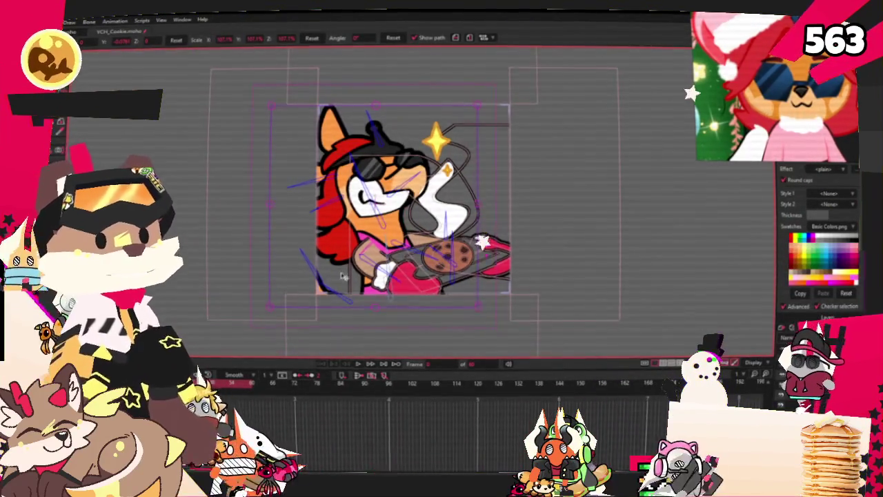
{"action": "scroll", "coordinate": [351, 279], "scroll_direction": "up", "scroll_amount": 2}
{"action": "scroll", "coordinate": [351, 280], "scroll_direction": "up", "scroll_amount": 3}
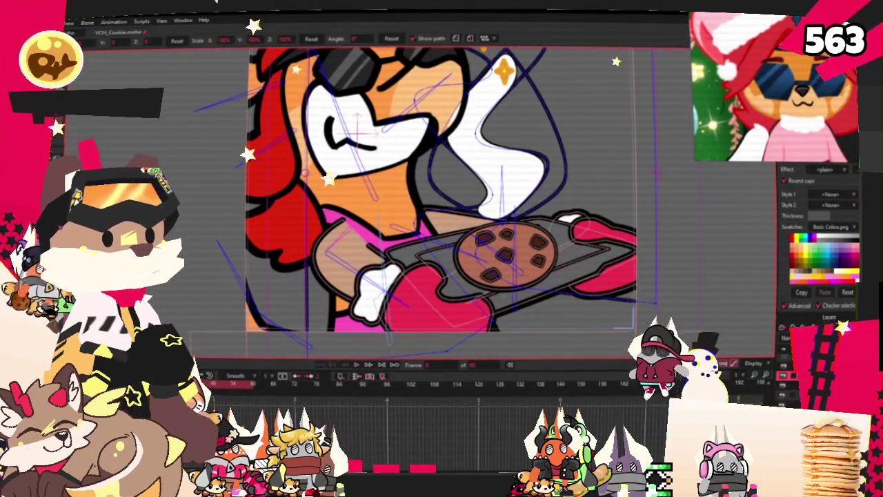
With Select Points (G), select then deselect the hand-tray fill shape, and return to Transform Layer (0)
{"action": "key", "text": "g"}
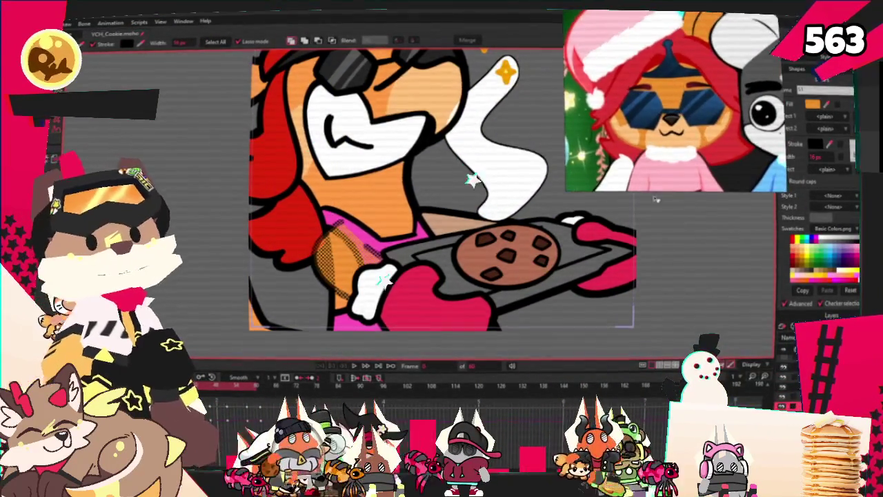
{"action": "left_click", "coordinate": [433, 239]}
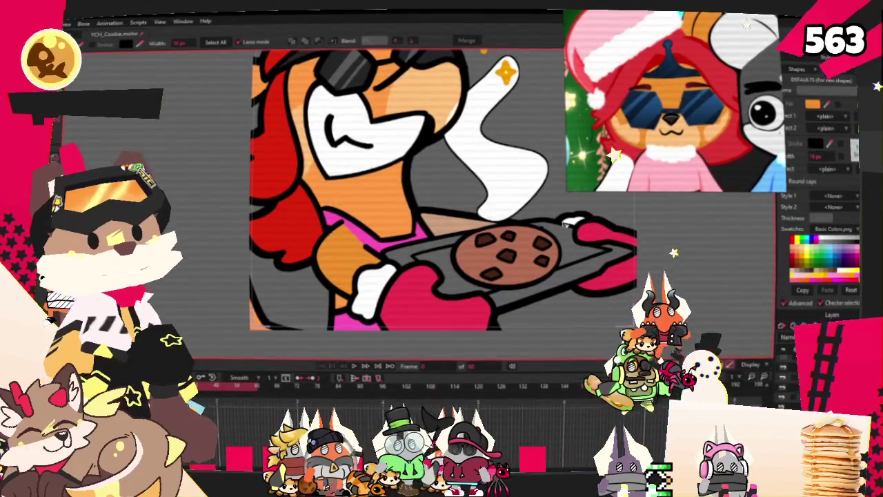
{"action": "left_click", "coordinate": [441, 222]}
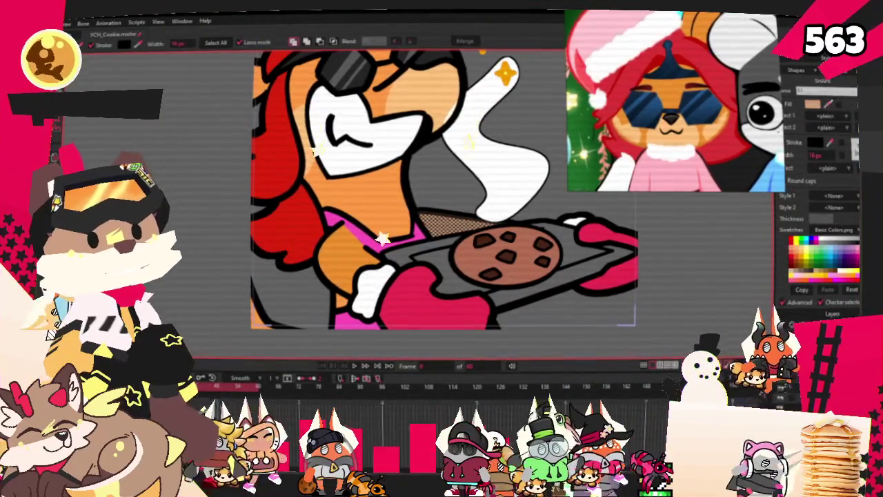
{"action": "left_click", "coordinate": [661, 337]}
{"action": "scroll", "coordinate": [502, 283], "scroll_direction": "down", "scroll_amount": 2}
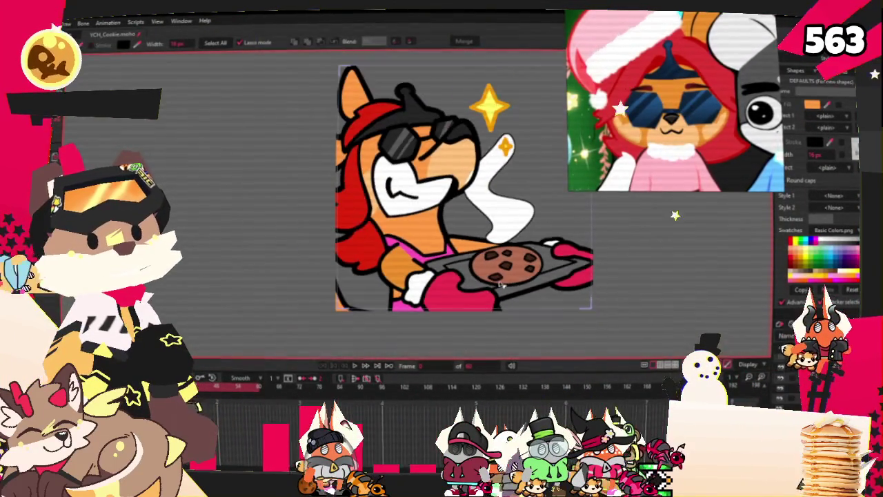
{"action": "key", "text": "0"}
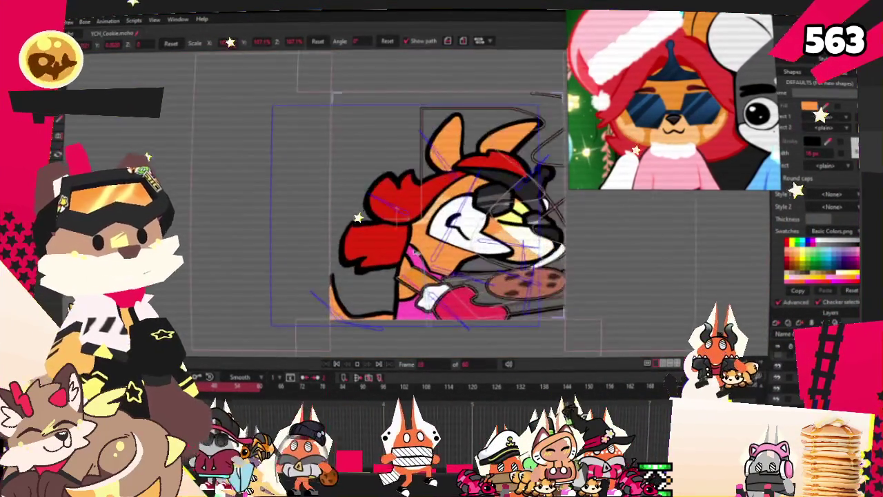
Zoom in on the forearm and select the orange shading fill shape beside the pink shirt
{"action": "scroll", "coordinate": [416, 246], "scroll_direction": "down", "scroll_amount": 3}
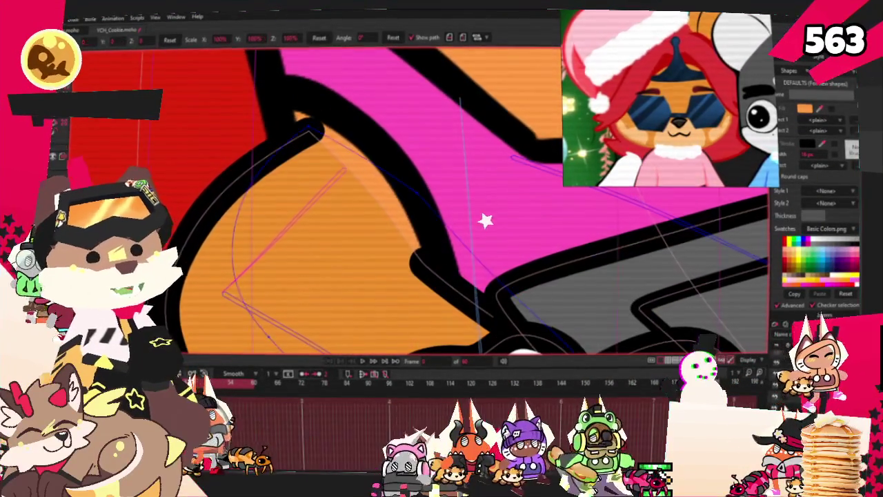
{"action": "left_click", "coordinate": [311, 262]}
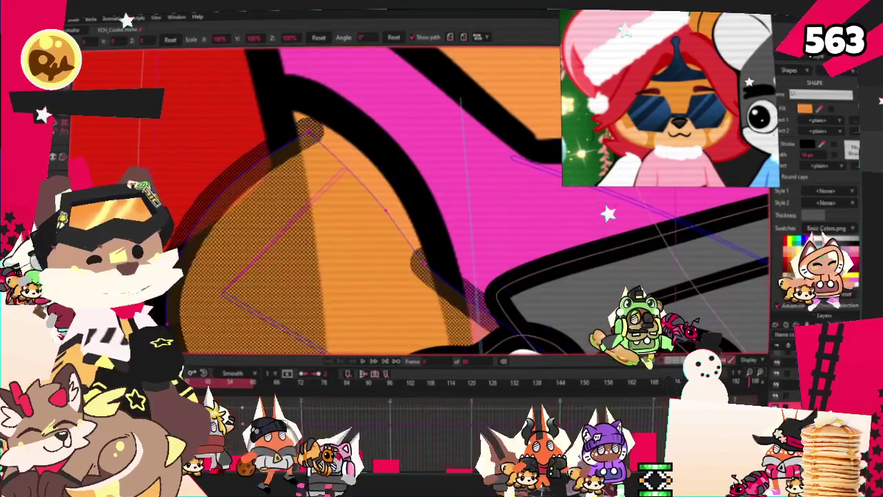
{"action": "key", "text": "q"}
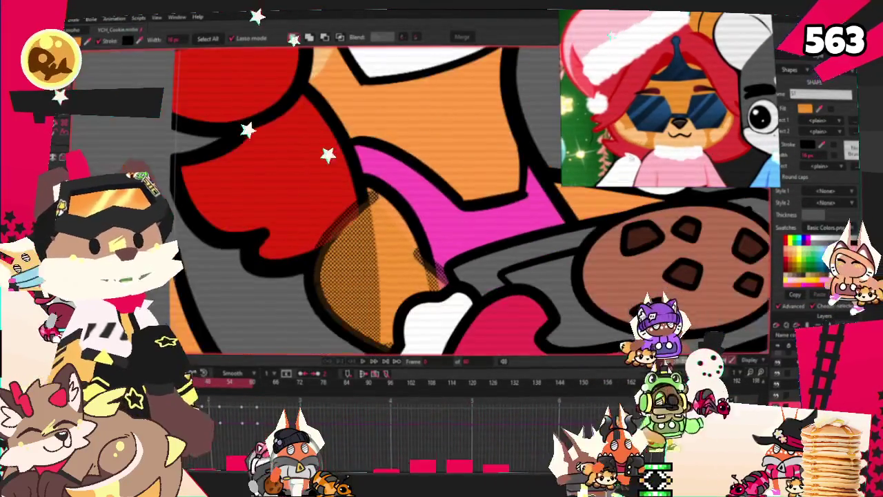
{"action": "scroll", "coordinate": [409, 160], "scroll_direction": "down", "scroll_amount": 2}
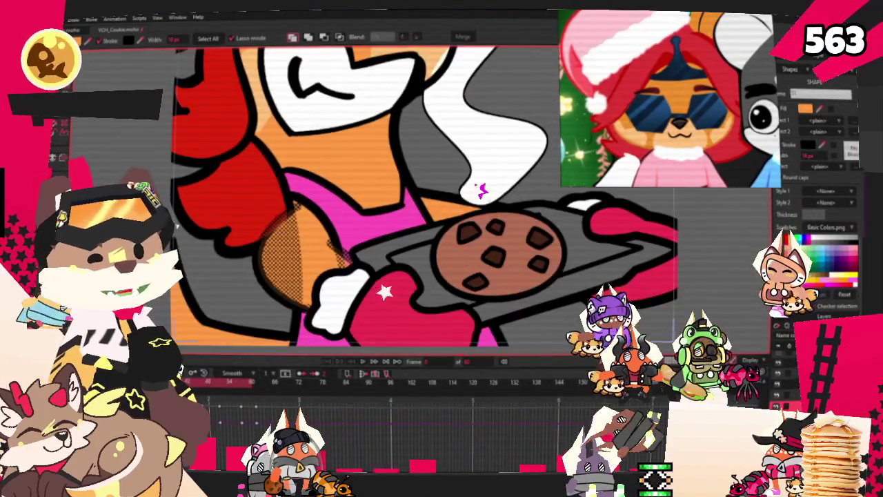
{"action": "scroll", "coordinate": [341, 203], "scroll_direction": "down", "scroll_amount": 3}
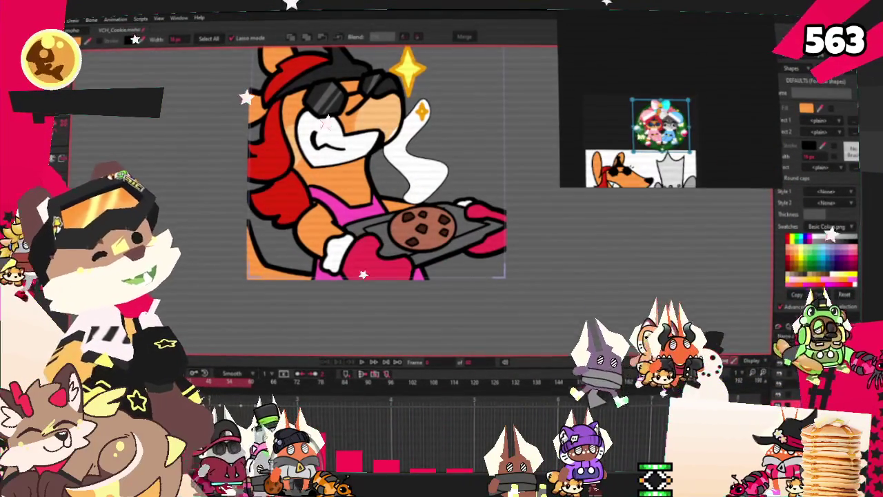
{"action": "scroll", "coordinate": [651, 128], "scroll_direction": "up", "scroll_amount": 5}
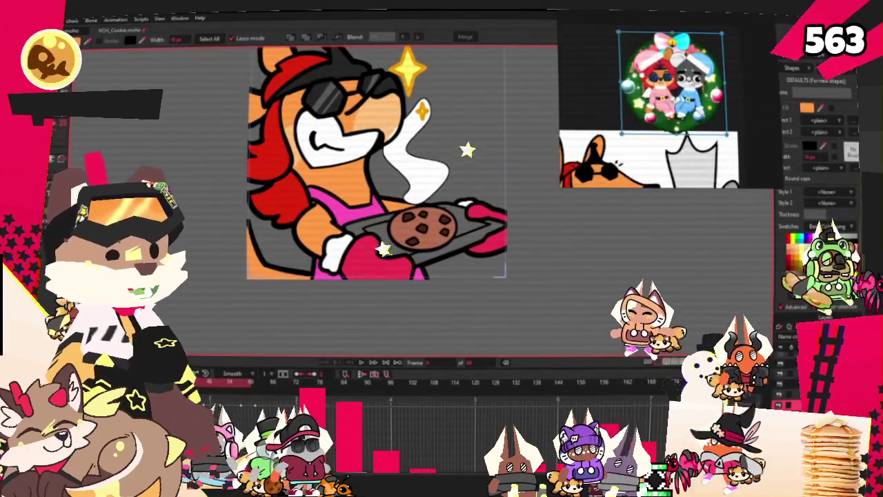
{"action": "scroll", "coordinate": [316, 192], "scroll_direction": "up", "scroll_amount": 3}
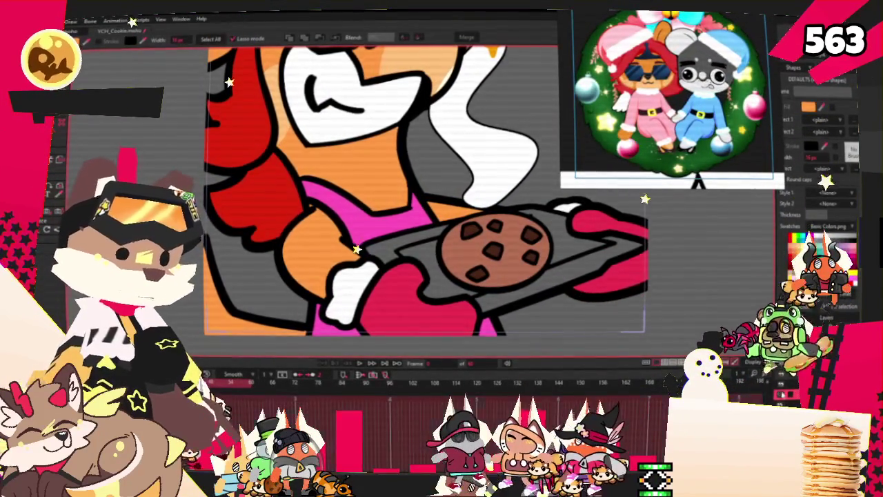
{"action": "left_click", "coordinate": [433, 302]}
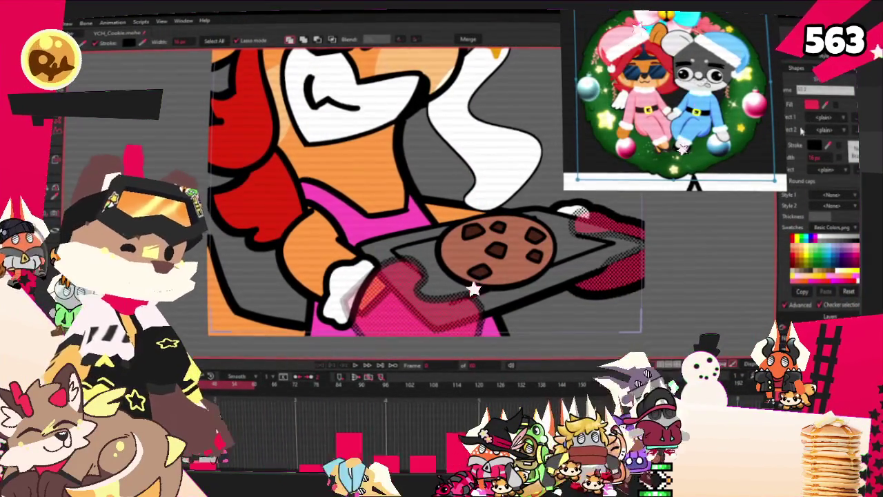
Give the tray-holding hand a light pink fill colour
{"action": "left_click", "coordinate": [811, 106]}
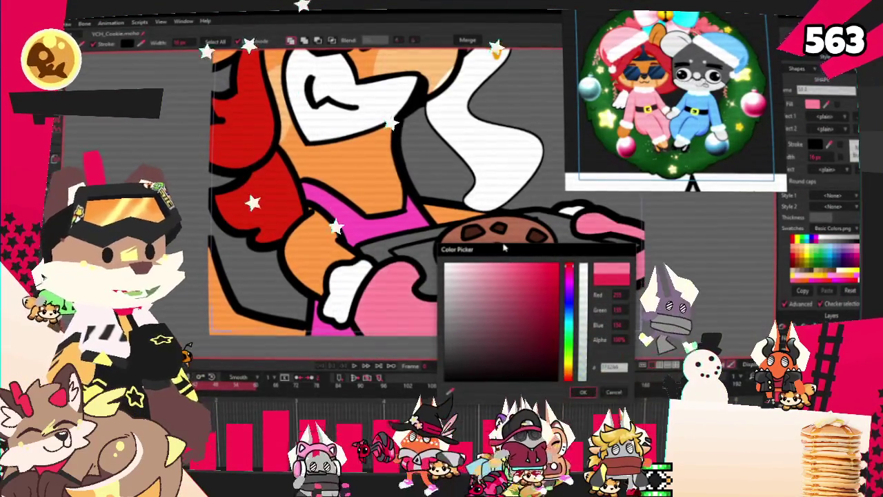
{"action": "key", "text": "ctrl+r"}
{"action": "left_click", "coordinate": [582, 392]}
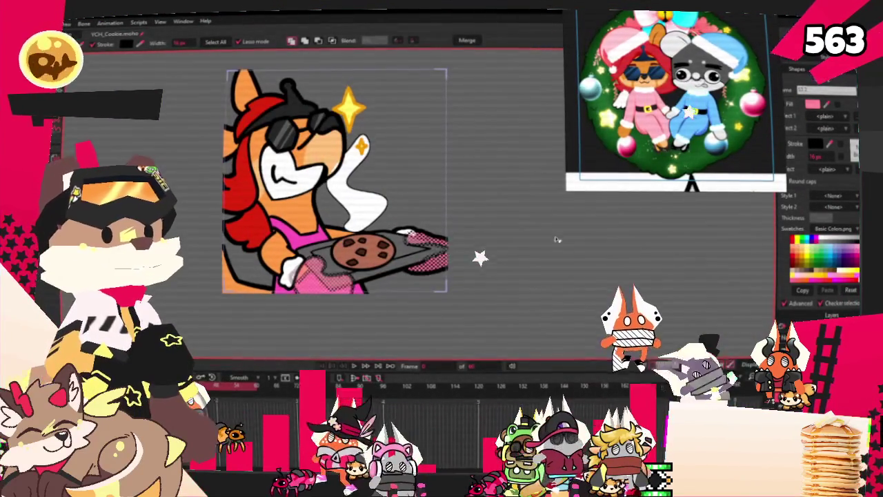
Zoom around the drawing and step forward one frame to check the pose
{"action": "scroll", "coordinate": [503, 227], "scroll_direction": "down", "scroll_amount": 2}
{"action": "scroll", "coordinate": [469, 186], "scroll_direction": "up", "scroll_amount": 1}
{"action": "scroll", "coordinate": [442, 183], "scroll_direction": "down", "scroll_amount": 2}
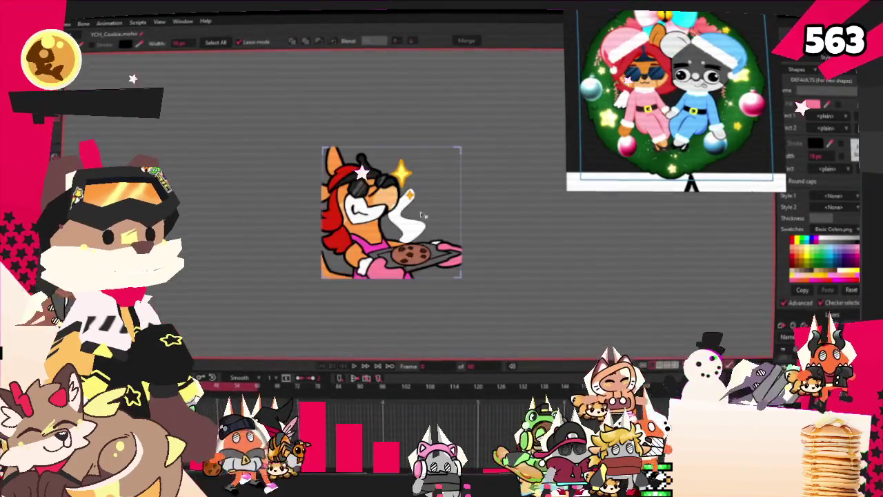
{"action": "scroll", "coordinate": [398, 291], "scroll_direction": "up", "scroll_amount": 2}
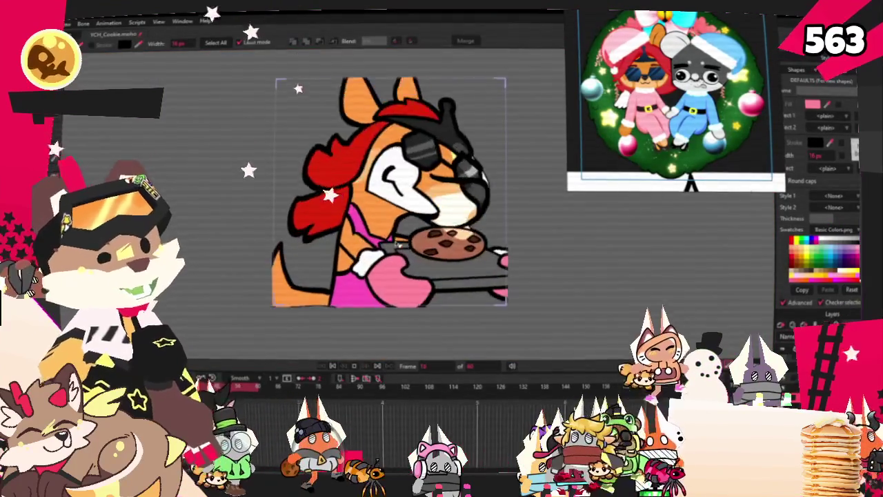
{"action": "scroll", "coordinate": [398, 291], "scroll_direction": "up", "scroll_amount": 1}
{"action": "scroll", "coordinate": [398, 291], "scroll_direction": "down", "scroll_amount": 2}
{"action": "key", "text": "ctrl+Right"}
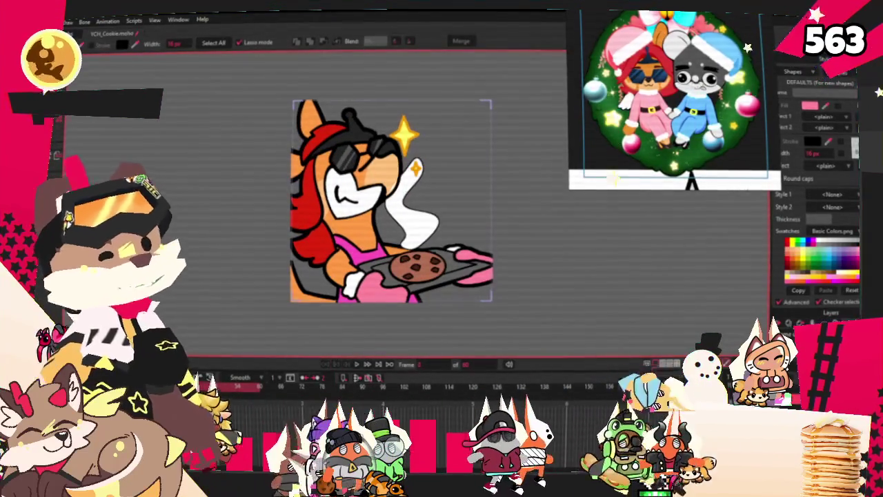
Leave Moho via the File menu and switch to the Magma drawing board in the browser
{"action": "left_click", "coordinate": [69, 22]}
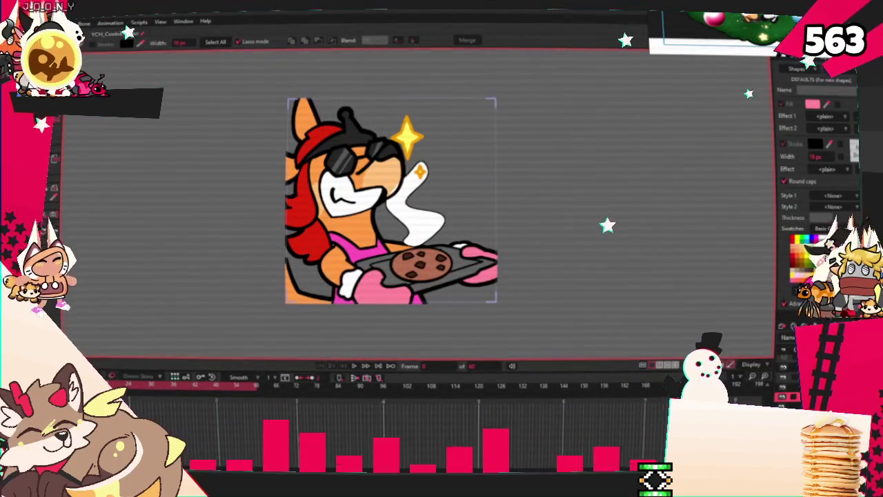
{"action": "key", "text": "alt+Tab"}
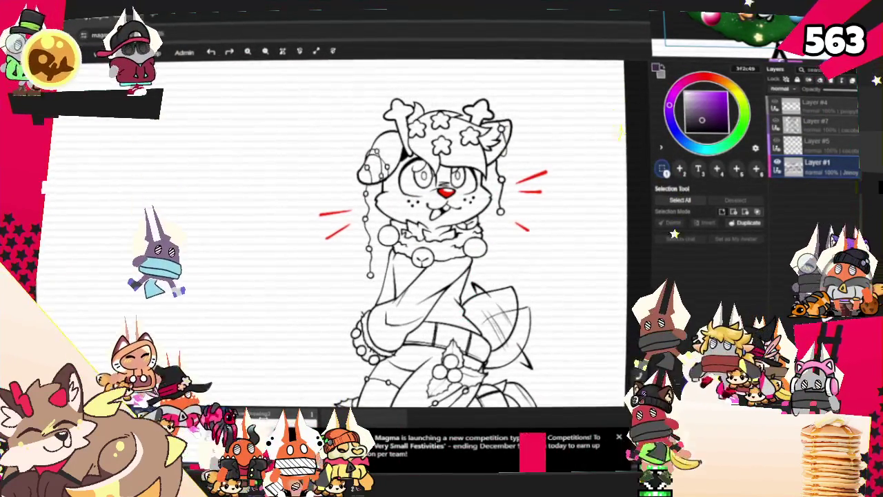
Zoom around the sketch board, then open the board with the red antlered character drawing
{"action": "scroll", "coordinate": [417, 245], "scroll_direction": "down", "scroll_amount": 3}
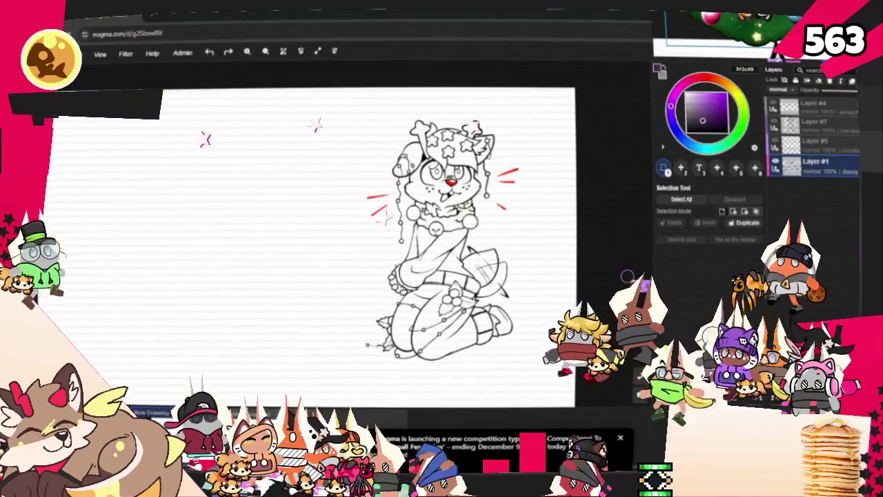
{"action": "scroll", "coordinate": [383, 266], "scroll_direction": "up", "scroll_amount": 3}
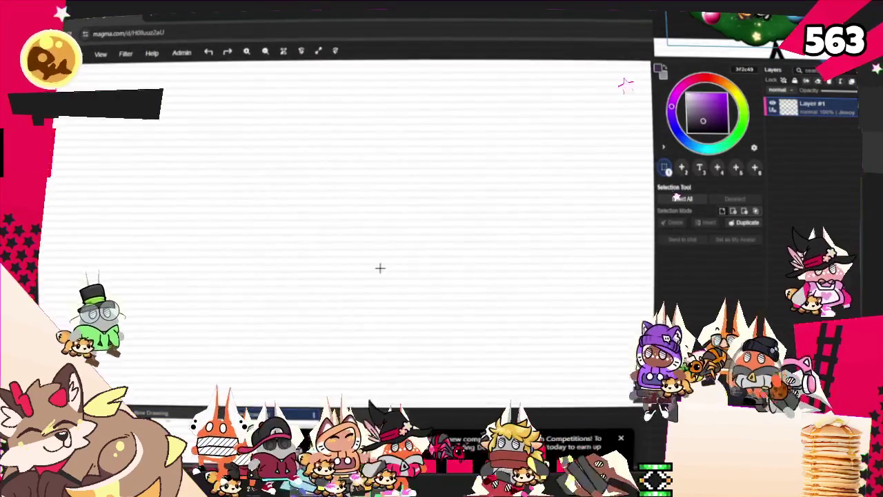
{"action": "scroll", "coordinate": [359, 317], "scroll_direction": "down", "scroll_amount": 1}
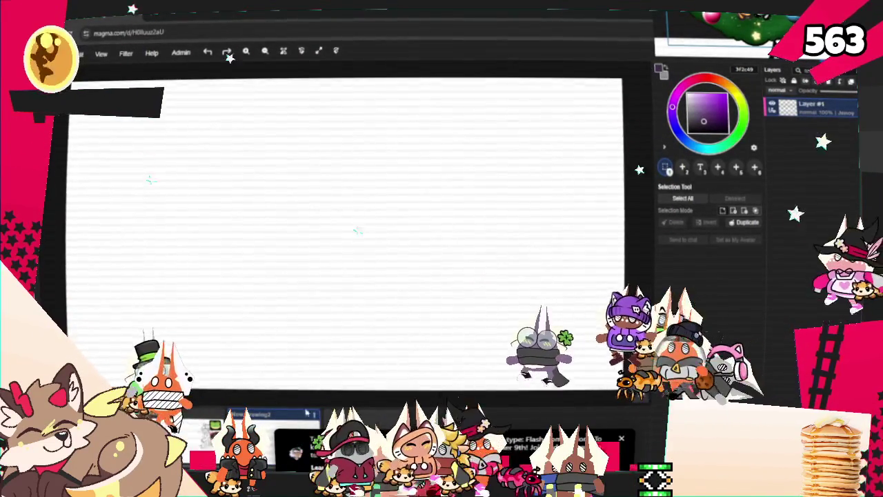
{"action": "mouse_move", "coordinate": [376, 416]}
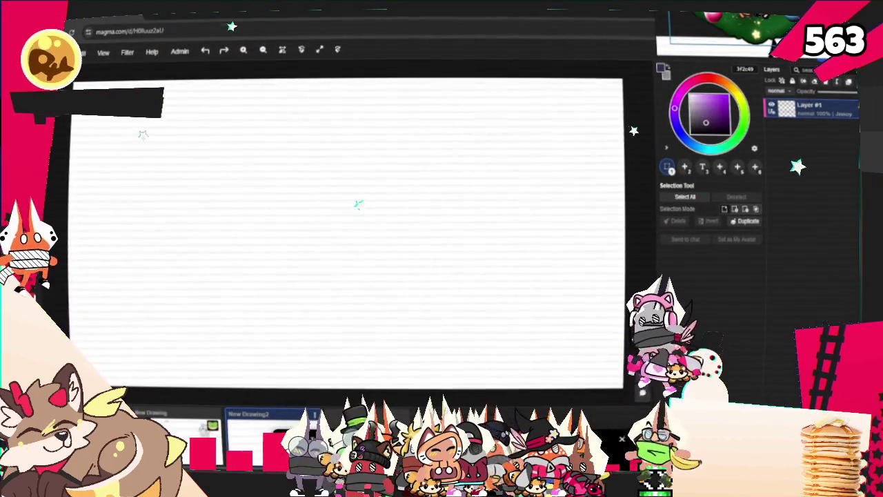
{"action": "left_click", "coordinate": [183, 426]}
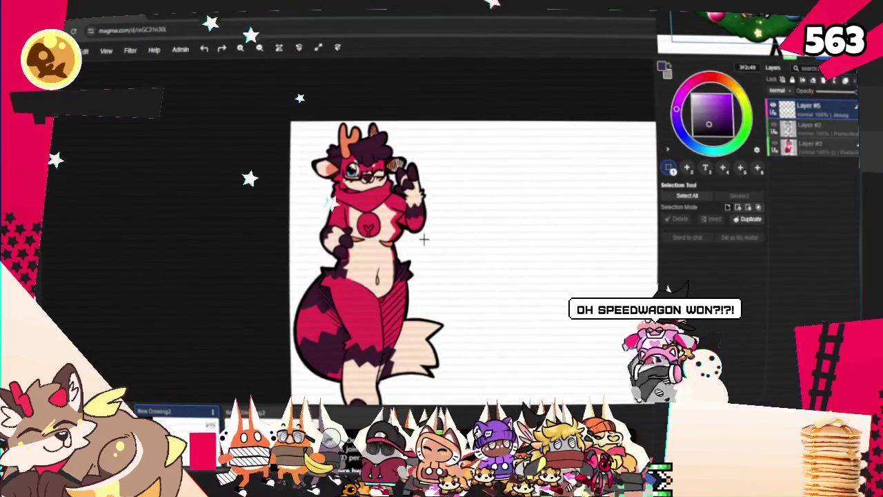
{"action": "scroll", "coordinate": [422, 238], "scroll_direction": "up", "scroll_amount": 1}
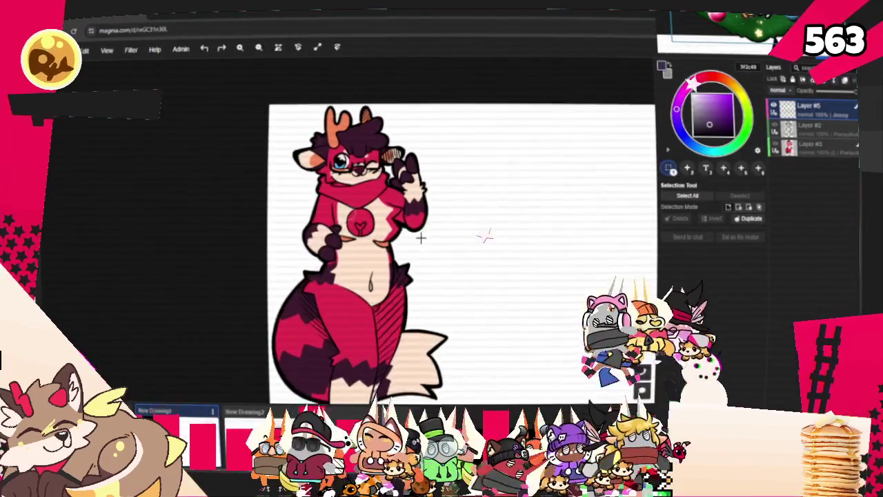
{"action": "scroll", "coordinate": [417, 220], "scroll_direction": "up", "scroll_amount": 1}
{"action": "scroll", "coordinate": [351, 143], "scroll_direction": "down", "scroll_amount": 1}
{"action": "scroll", "coordinate": [353, 142], "scroll_direction": "up", "scroll_amount": 1}
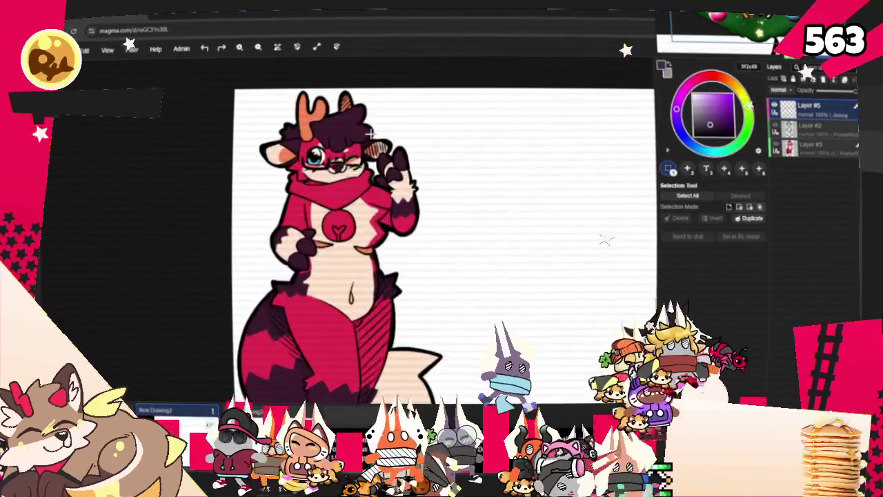
{"action": "scroll", "coordinate": [355, 141], "scroll_direction": "up", "scroll_amount": 1}
{"action": "scroll", "coordinate": [357, 140], "scroll_direction": "up", "scroll_amount": 1}
{"action": "scroll", "coordinate": [357, 142], "scroll_direction": "up", "scroll_amount": 1}
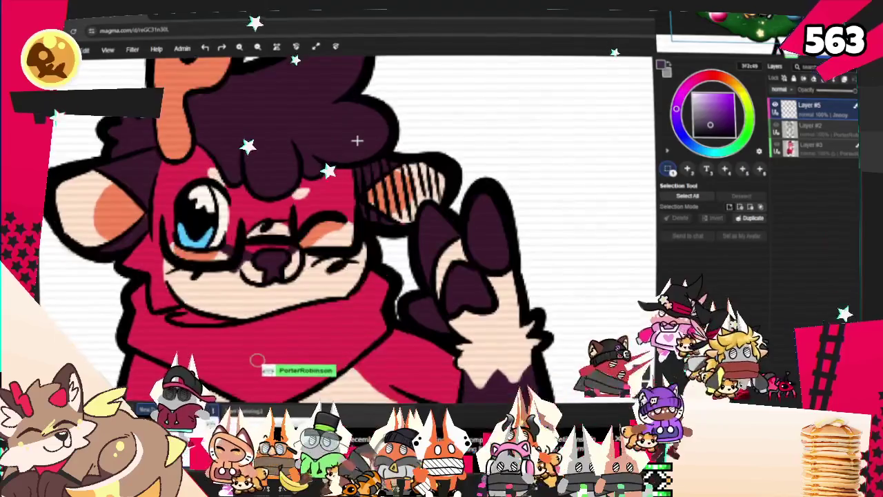
{"action": "scroll", "coordinate": [551, 196], "scroll_direction": "down", "scroll_amount": 2}
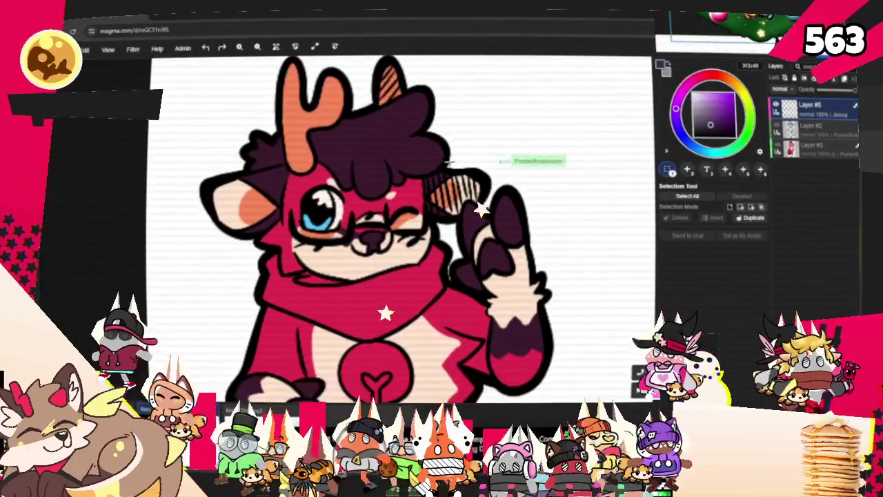
{"action": "scroll", "coordinate": [433, 160], "scroll_direction": "down", "scroll_amount": 2}
{"action": "scroll", "coordinate": [434, 162], "scroll_direction": "down", "scroll_amount": 1}
{"action": "scroll", "coordinate": [433, 163], "scroll_direction": "down", "scroll_amount": 1}
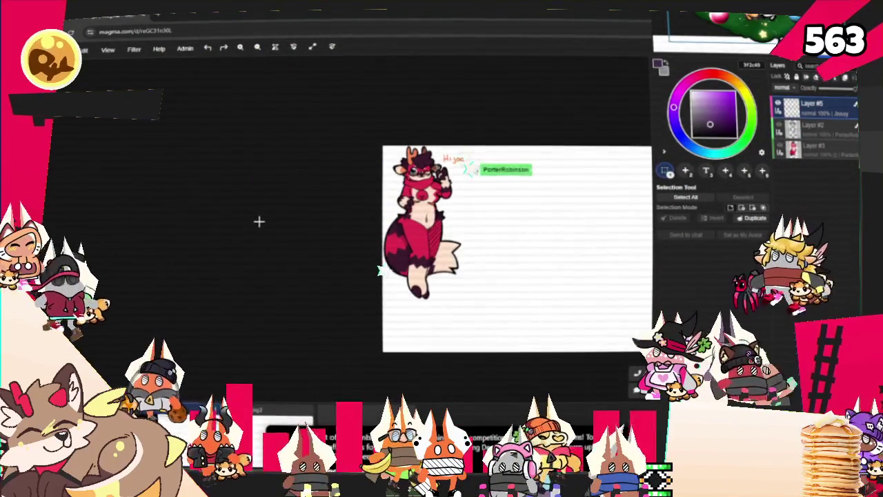
{"action": "scroll", "coordinate": [504, 149], "scroll_direction": "up", "scroll_amount": 2}
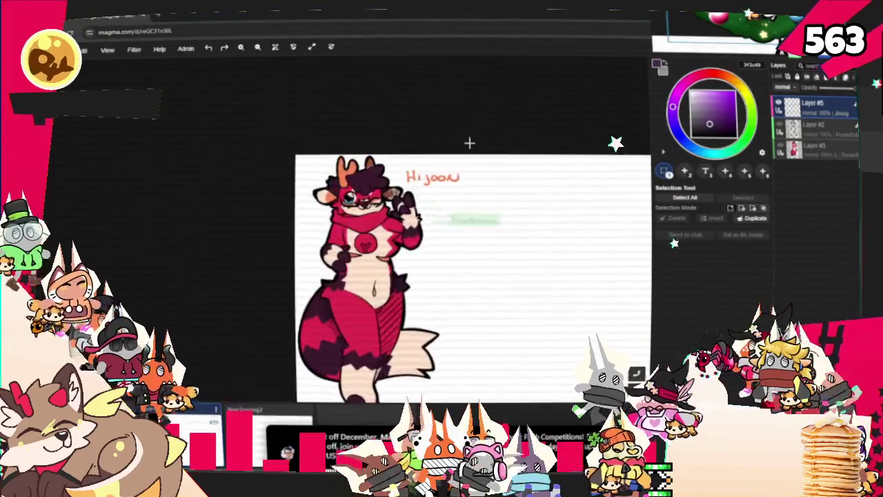
{"action": "scroll", "coordinate": [469, 142], "scroll_direction": "up", "scroll_amount": 5}
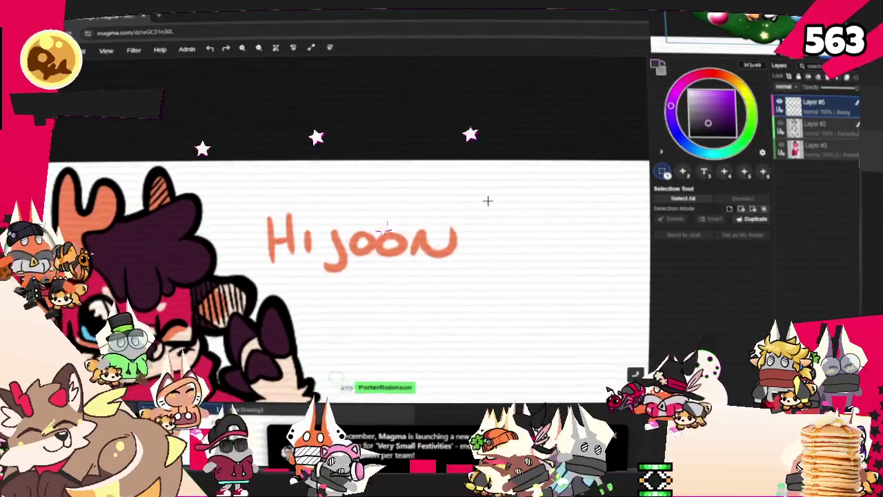
{"action": "scroll", "coordinate": [487, 200], "scroll_direction": "down", "scroll_amount": 3}
{"action": "scroll", "coordinate": [475, 197], "scroll_direction": "down", "scroll_amount": 2}
{"action": "scroll", "coordinate": [473, 205], "scroll_direction": "down", "scroll_amount": 1}
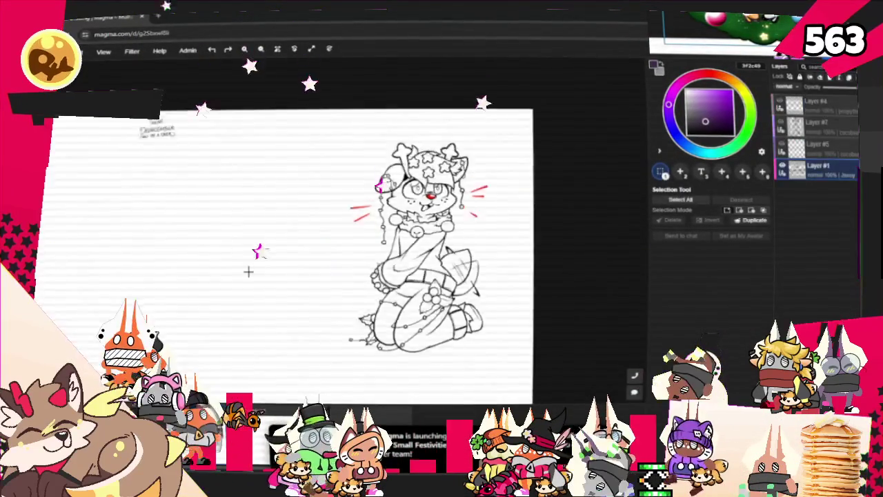
Zoom the kneeling-character sketch board out and back in to inspect the line art
{"action": "scroll", "coordinate": [455, 253], "scroll_direction": "down", "scroll_amount": 2}
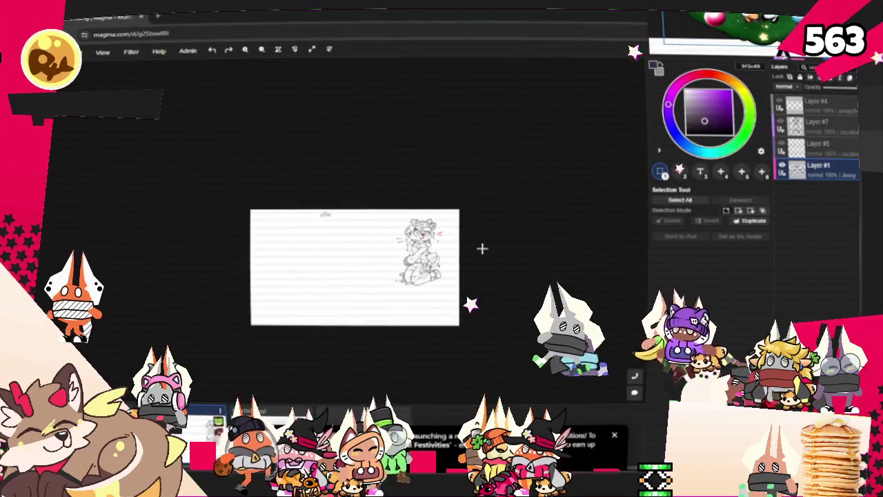
{"action": "scroll", "coordinate": [505, 298], "scroll_direction": "up", "scroll_amount": 2}
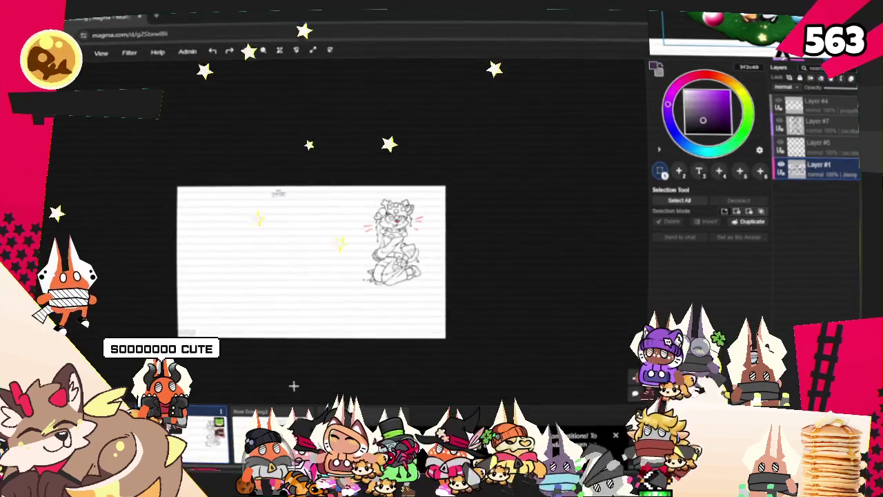
{"action": "scroll", "coordinate": [273, 338], "scroll_direction": "up", "scroll_amount": 2}
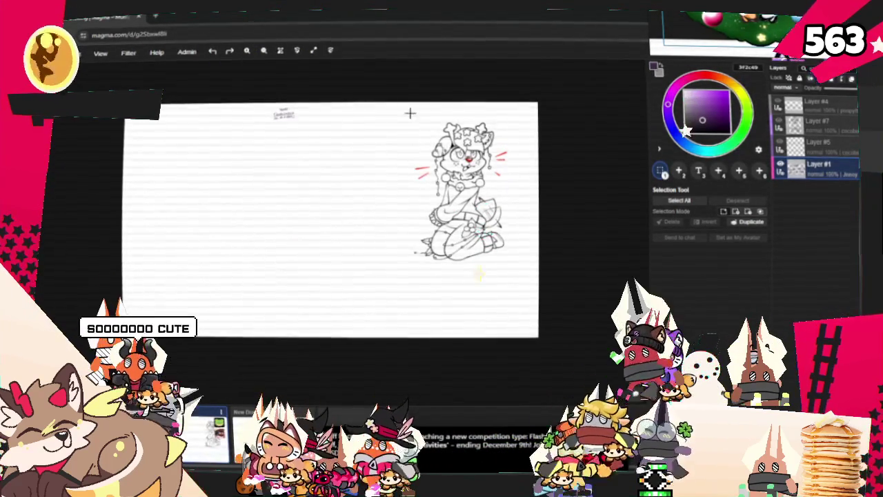
{"action": "scroll", "coordinate": [413, 120], "scroll_direction": "up", "scroll_amount": 1}
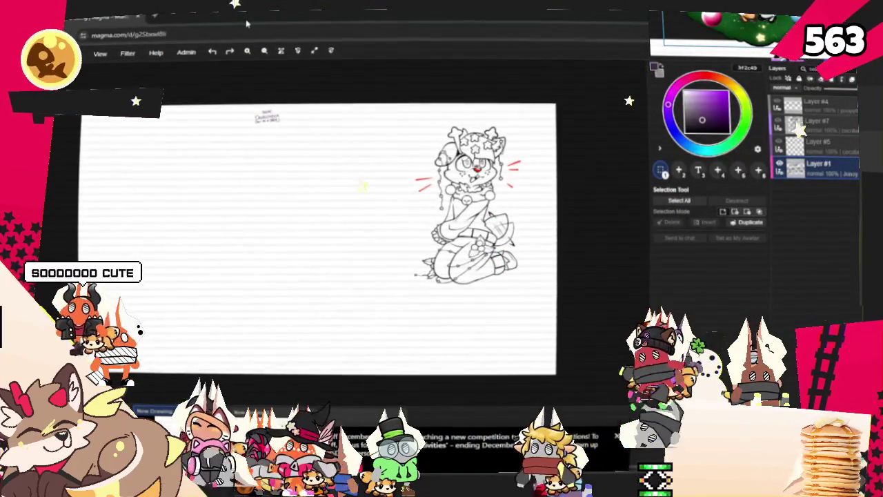
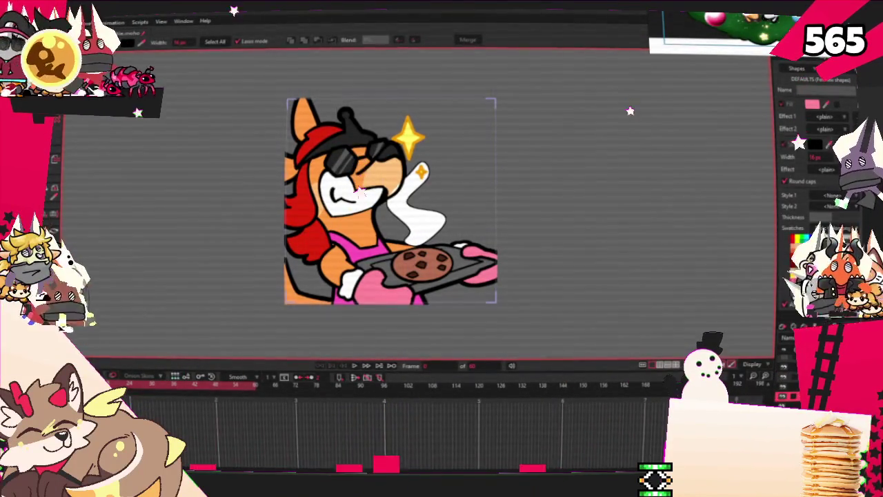
Set the Pokeball button's wait-until variable to global.current_scene and raise its timeout to 9999
{"action": "key", "text": "alt+Tab"}
{"action": "left_click_drag", "start_coordinate": [485, 131], "coordinate": [483, 85]}
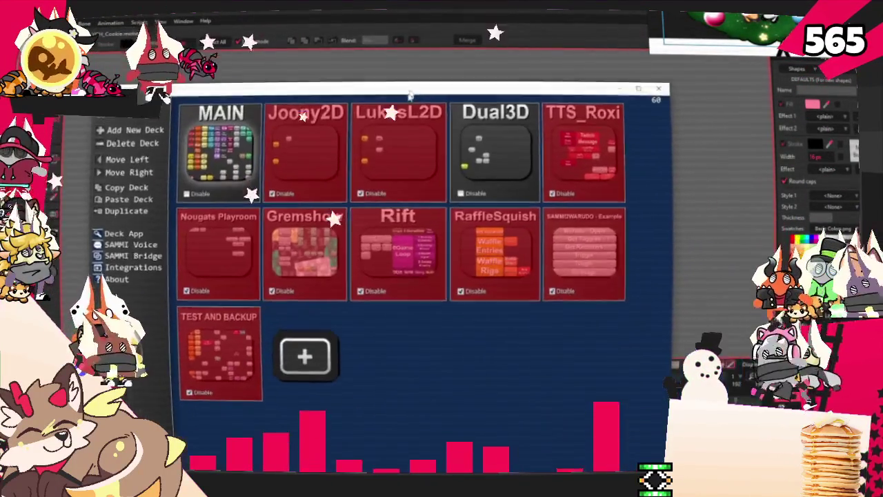
{"action": "double_click", "coordinate": [221, 114]}
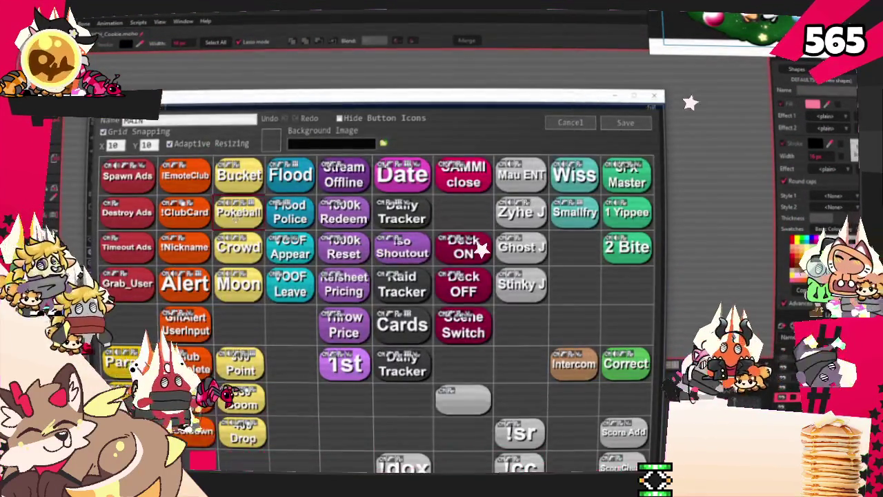
{"action": "double_click", "coordinate": [239, 212]}
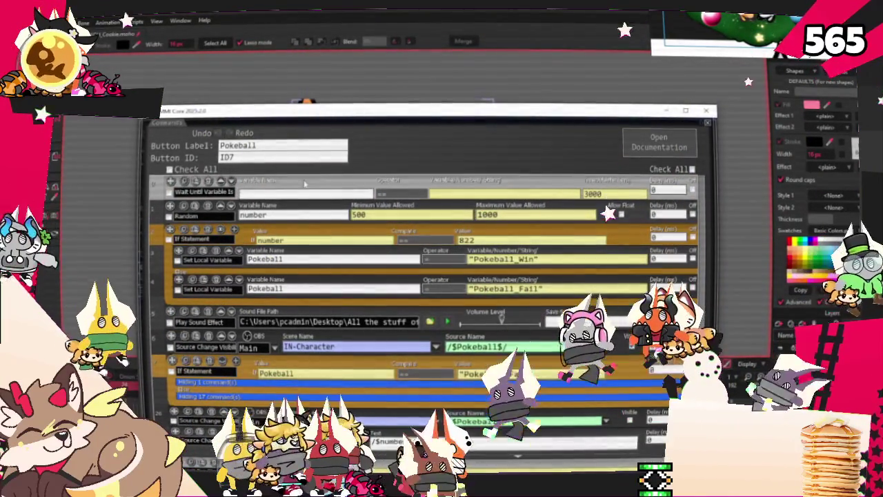
{"action": "type", "text": "global.curren"}
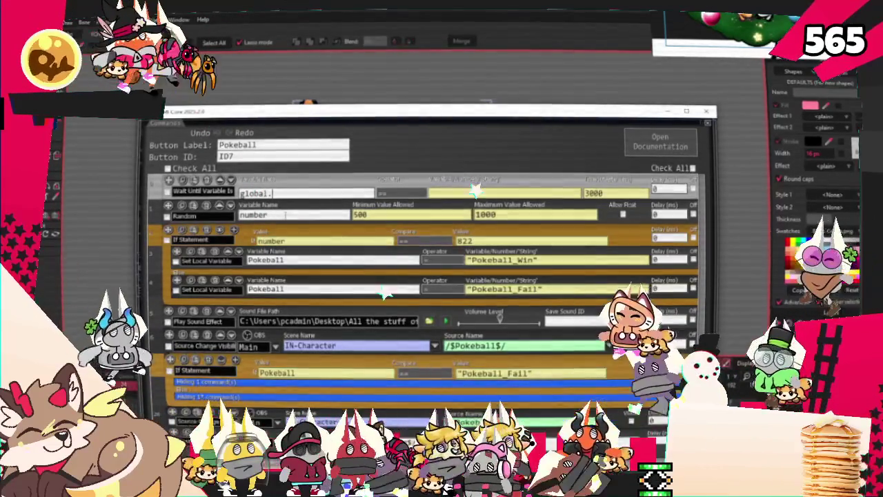
{"action": "type", "text": "t_scene"}
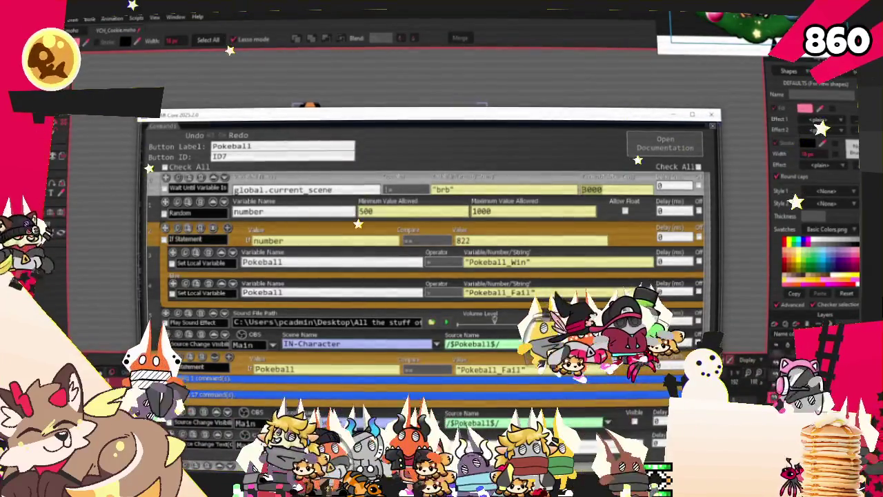
{"action": "double_click", "coordinate": [591, 189]}
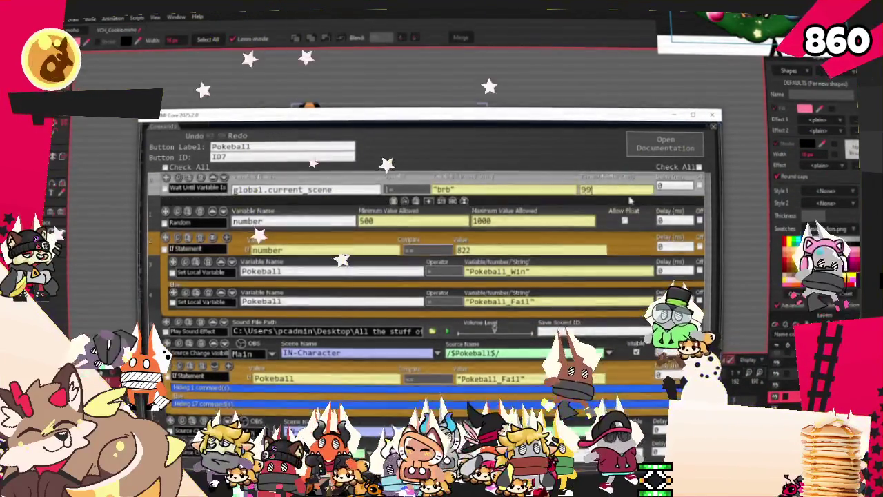
{"action": "type", "text": "9999"}
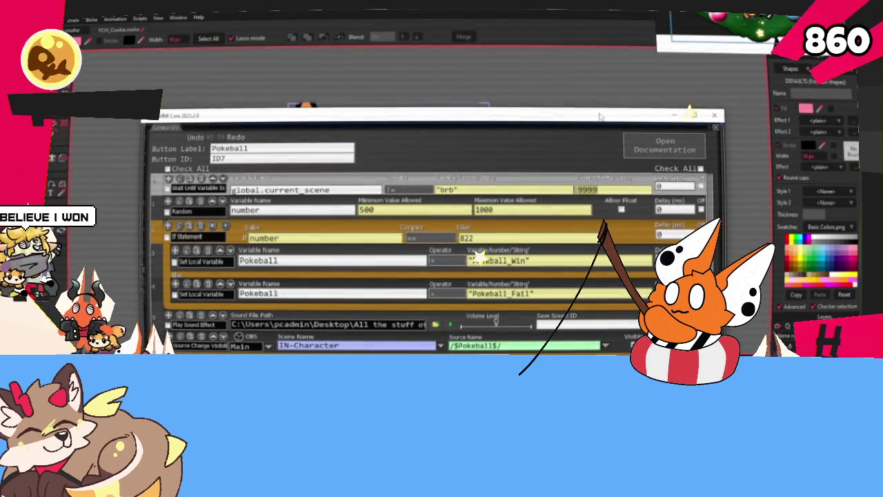
{"action": "left_click", "coordinate": [674, 114]}
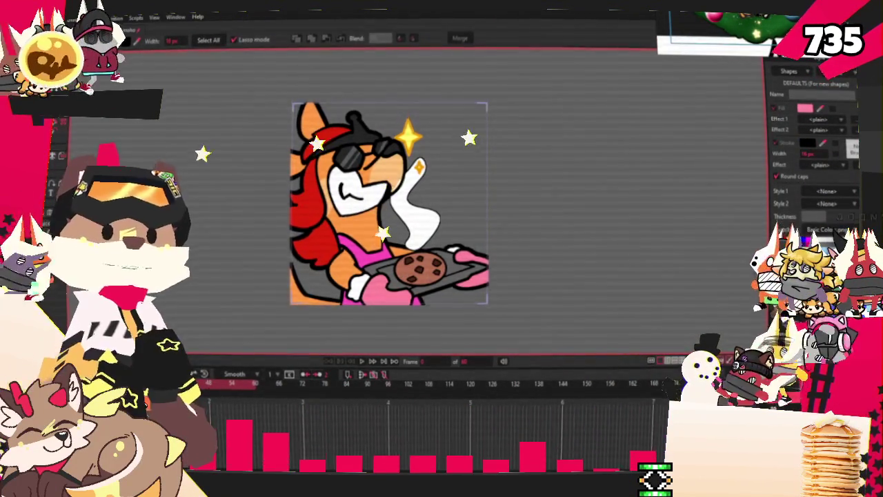
{"action": "key", "text": "alt+Tab"}
Open the MAIN deck's Pokeball button and check its current values in the Variables viewer
{"action": "double_click", "coordinate": [245, 138]}
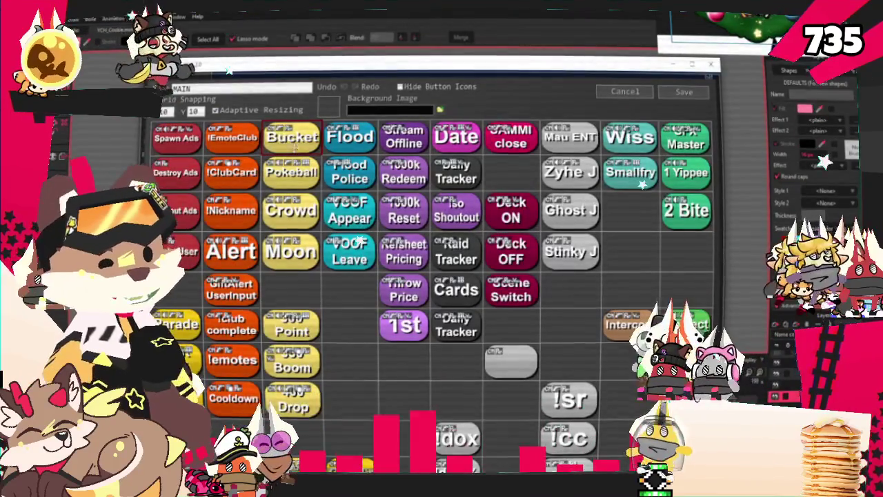
{"action": "double_click", "coordinate": [291, 172]}
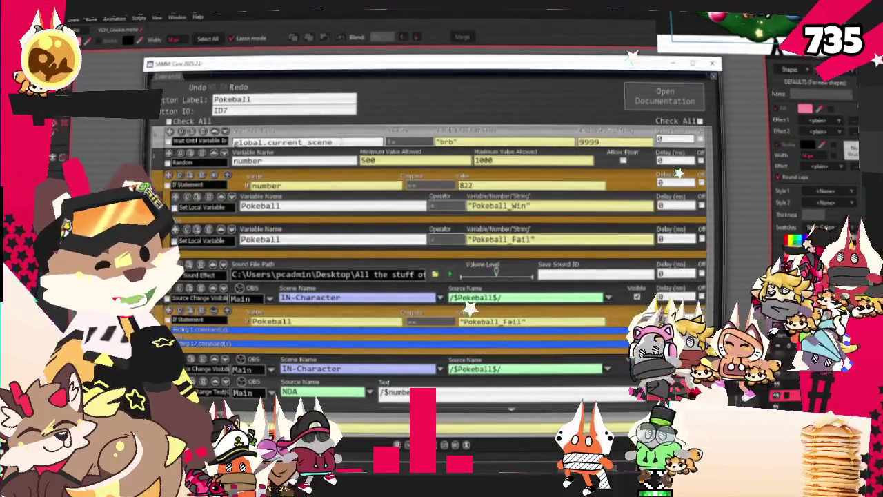
{"action": "left_click_drag", "start_coordinate": [376, 64], "coordinate": [376, 13]}
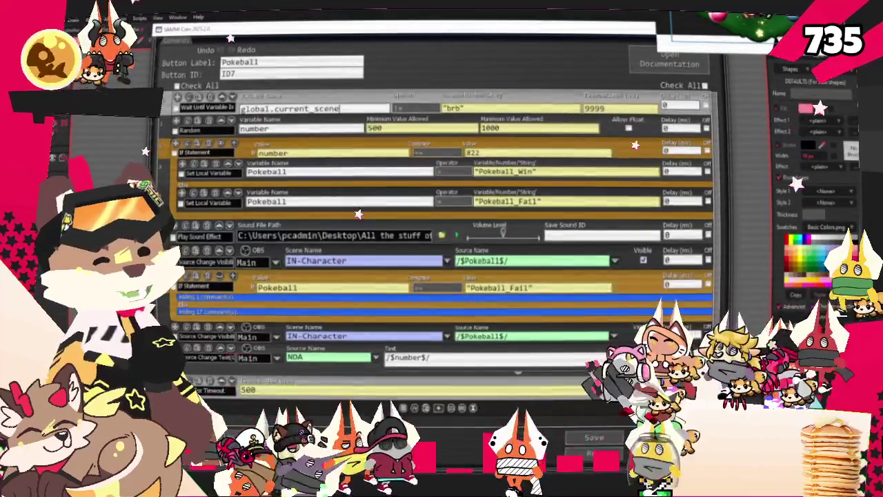
{"action": "left_click", "coordinate": [591, 432]}
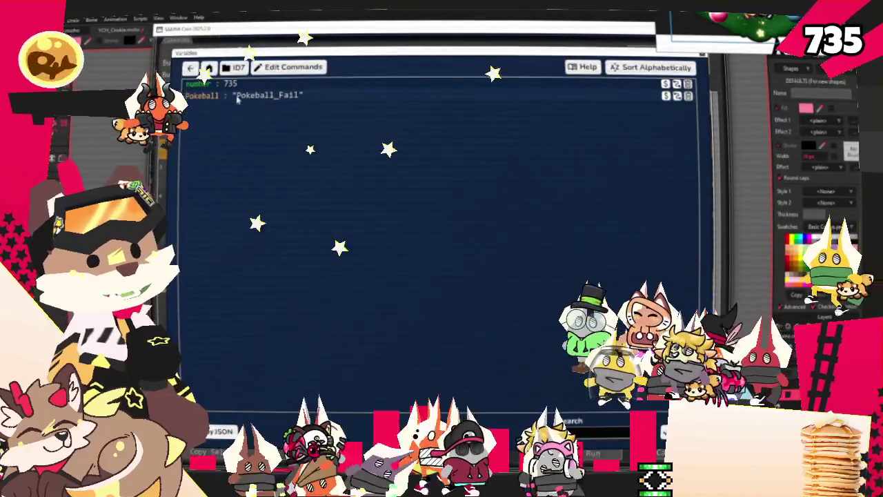
{"action": "left_click", "coordinate": [387, 51]}
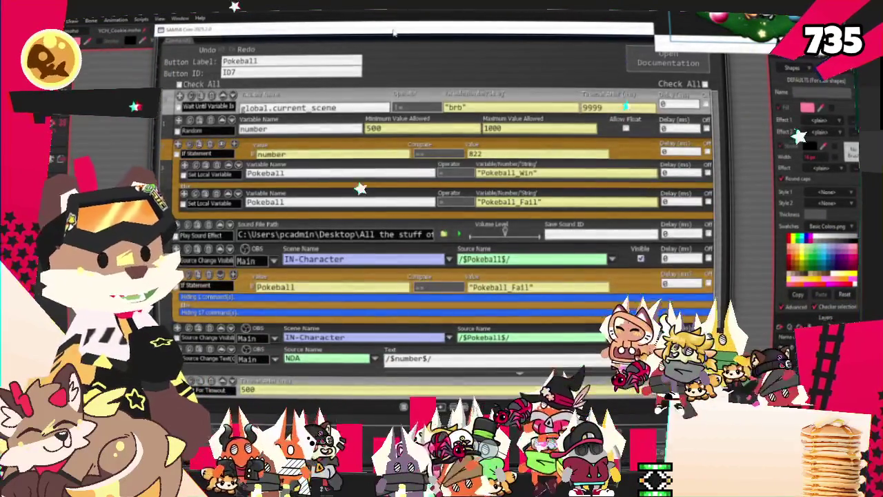
{"action": "key", "text": "alt+Tab"}
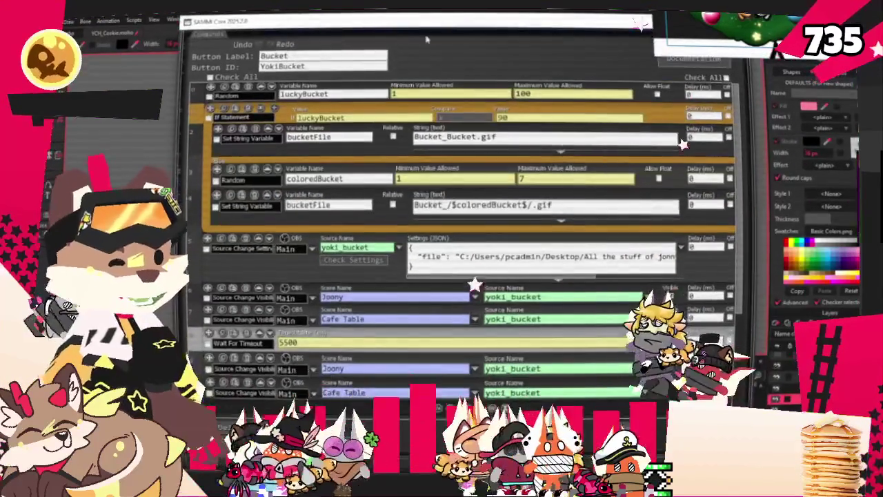
Scroll through the Bucket button's command list, then close it
{"action": "scroll", "coordinate": [347, 255], "scroll_direction": "down", "scroll_amount": 1}
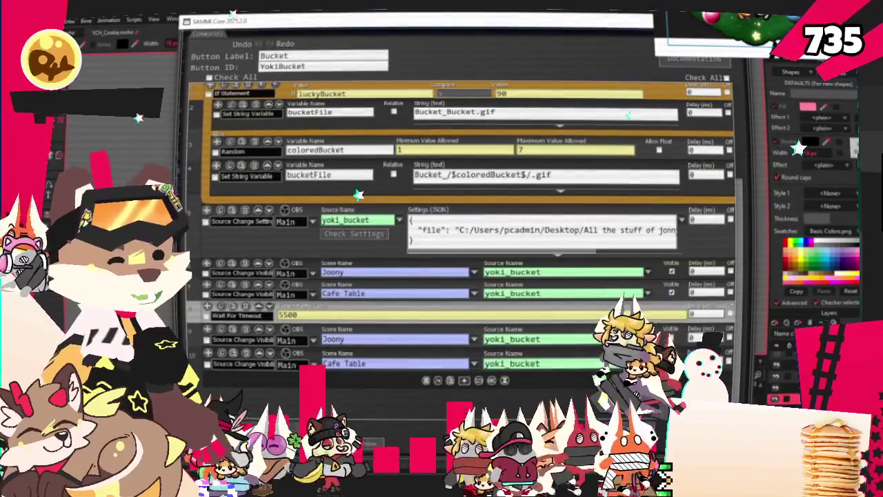
{"action": "scroll", "coordinate": [462, 235], "scroll_direction": "up", "scroll_amount": 1}
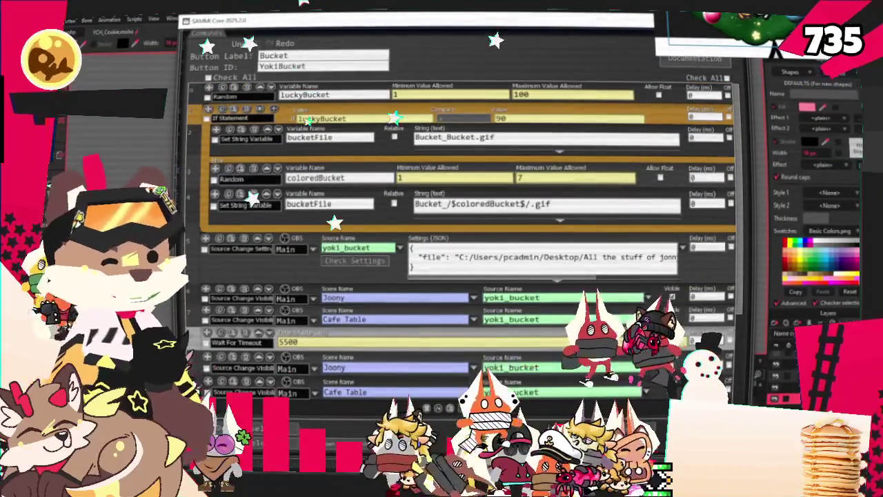
{"action": "scroll", "coordinate": [318, 354], "scroll_direction": "down", "scroll_amount": 1}
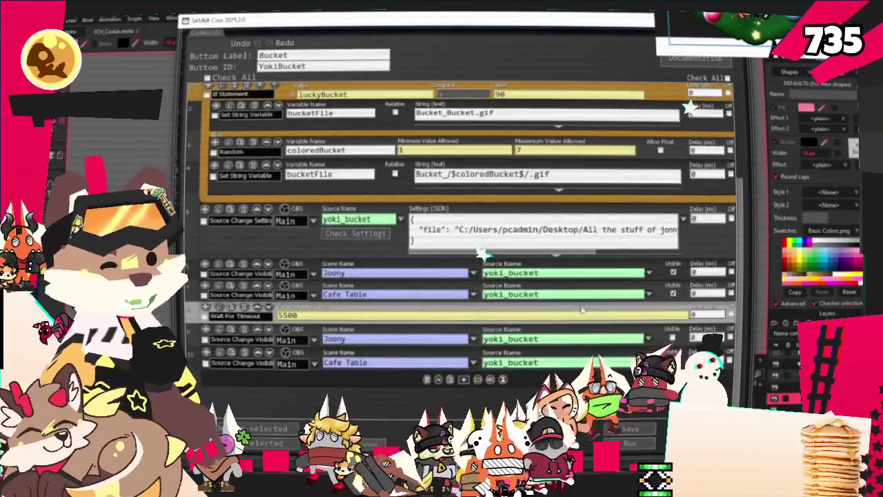
{"action": "scroll", "coordinate": [492, 307], "scroll_direction": "up", "scroll_amount": 1}
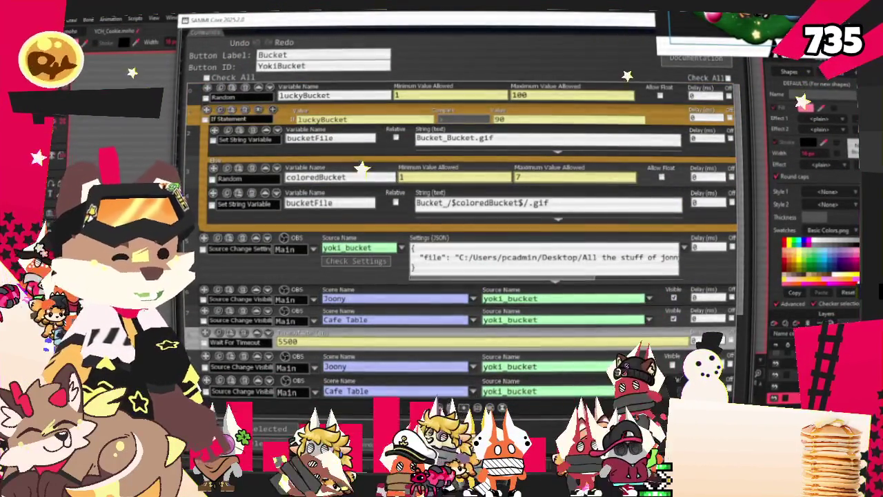
{"action": "key", "text": "Escape"}
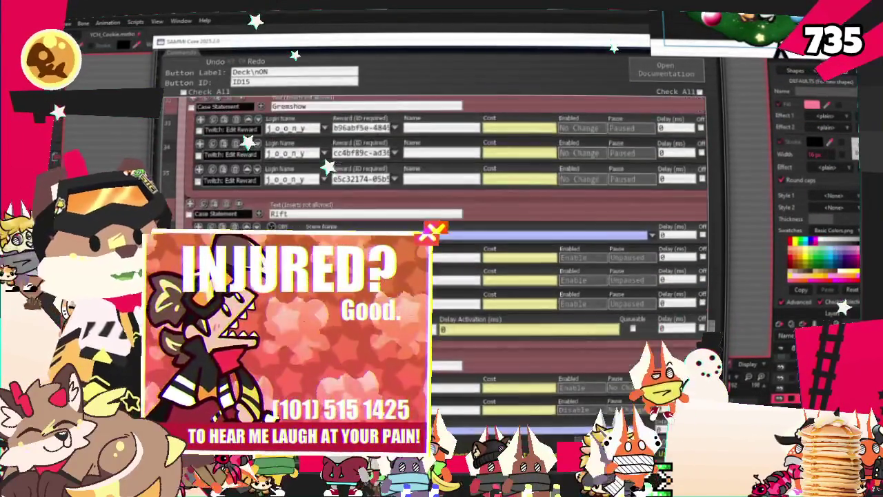
Review the Deck ON and Deck OFF reward commands, then reopen the Pokeball button
{"action": "key", "text": "Escape"}
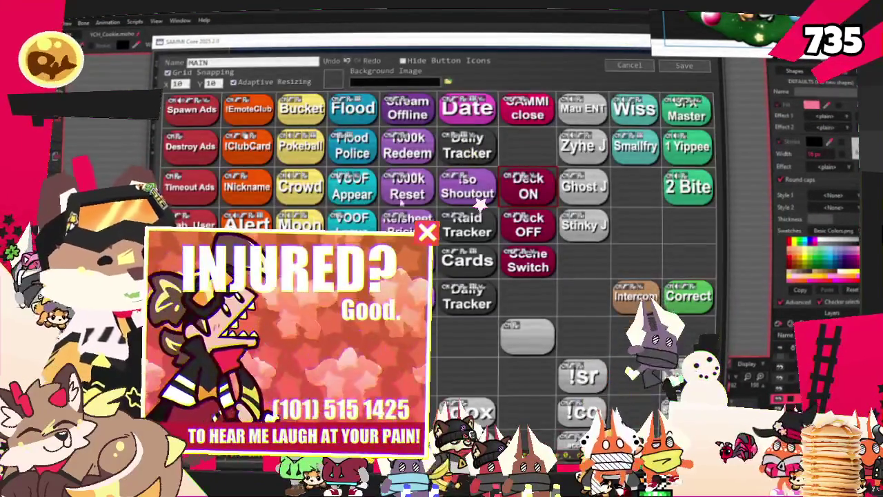
{"action": "double_click", "coordinate": [528, 224]}
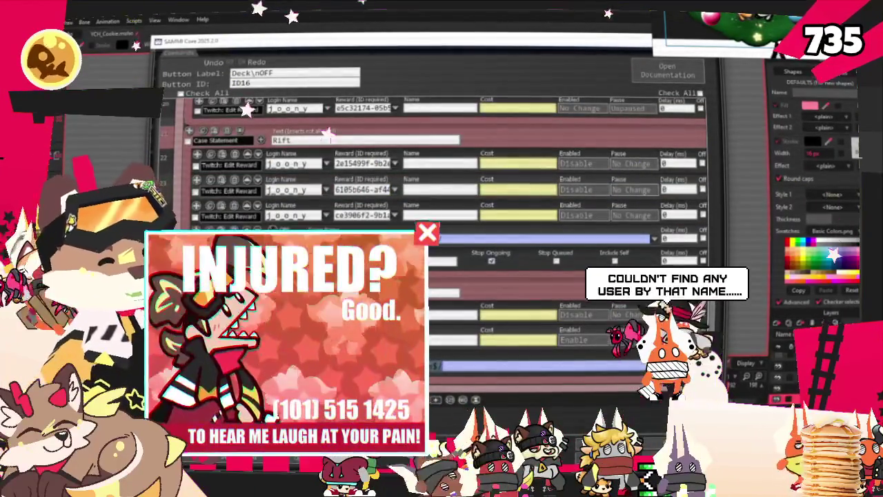
{"action": "key", "text": "Escape"}
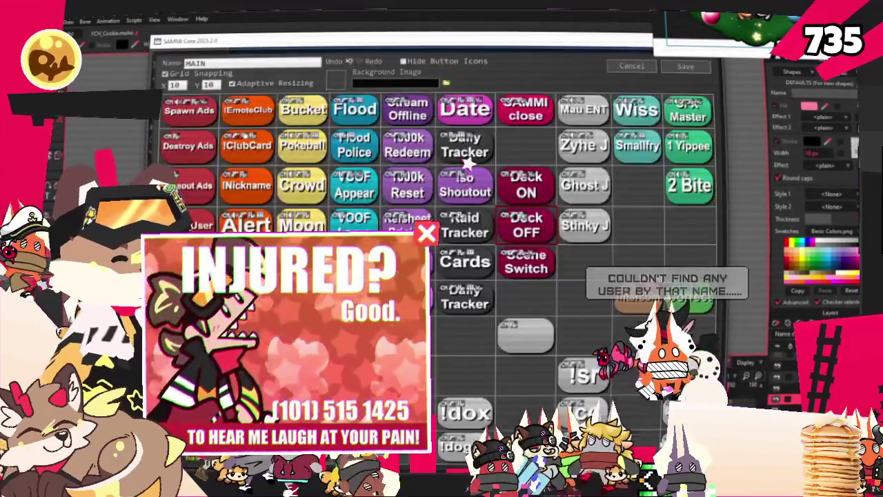
{"action": "double_click", "coordinate": [307, 153]}
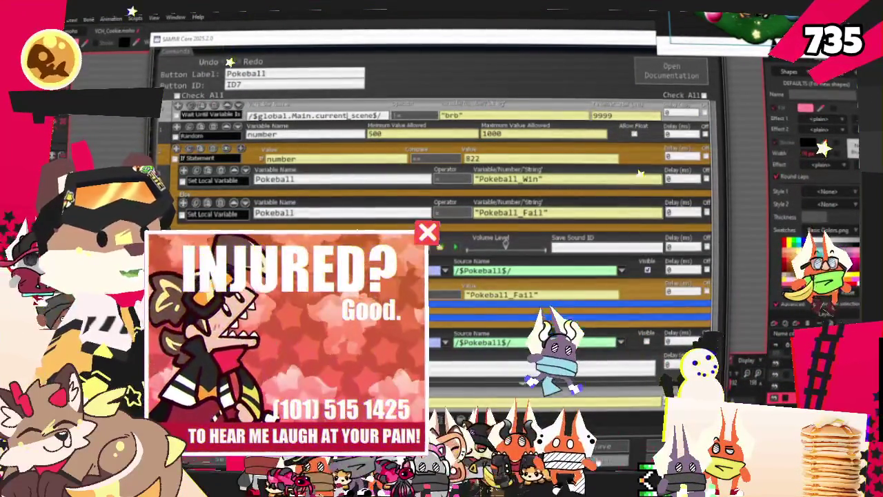
Close the Pokeball commands, return to Moho, then drag SAMMI back to the screen centre
{"action": "key", "text": "Escape"}
{"action": "key", "text": "alt+Tab"}
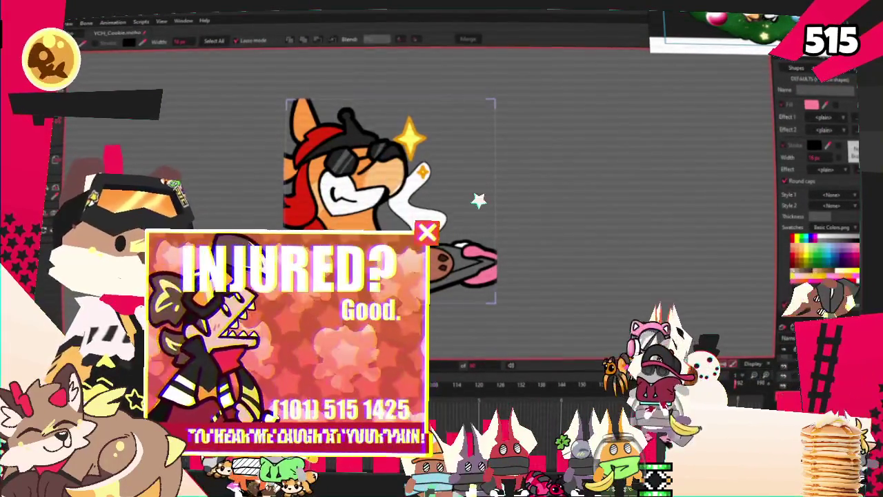
{"action": "left_click_drag", "start_coordinate": [582, 336], "coordinate": [508, 142]}
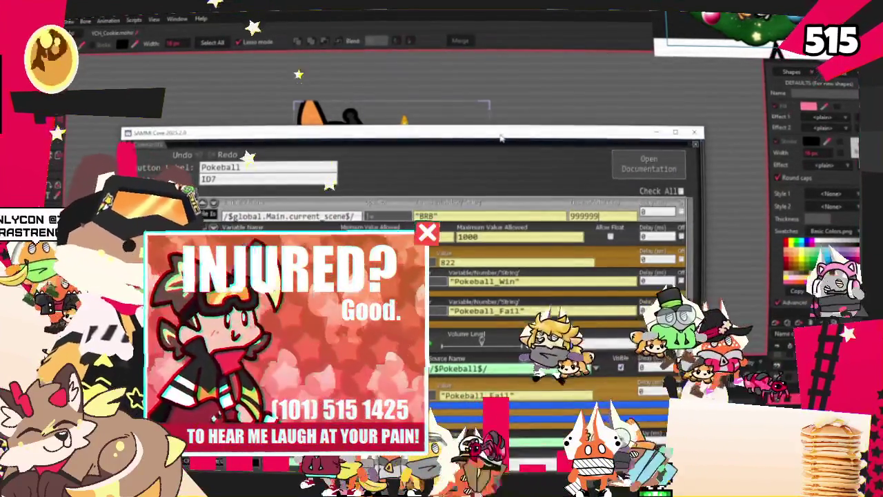
Drag the SAMMI Core window off the top of the screen to reveal Moho
{"action": "left_click_drag", "start_coordinate": [515, 147], "coordinate": [510, 0]}
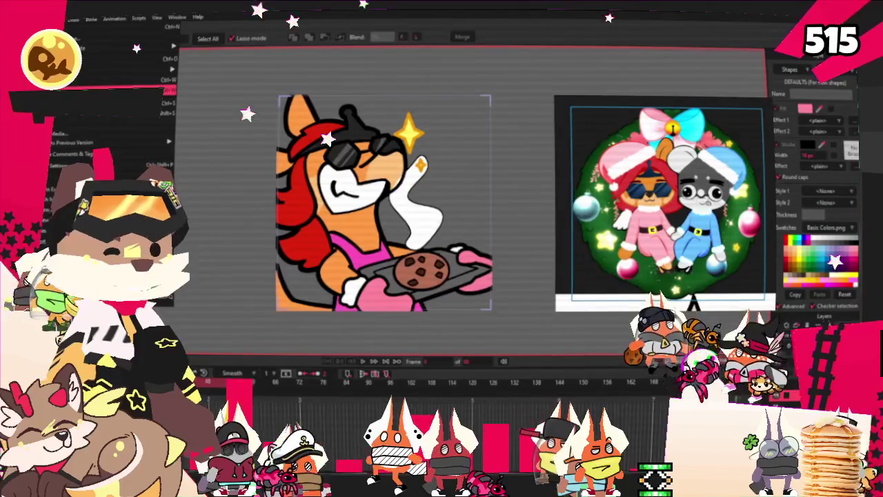
Drag the wreath reference image upward in the reference viewer
{"action": "left_click_drag", "start_coordinate": [693, 302], "coordinate": [697, 235]}
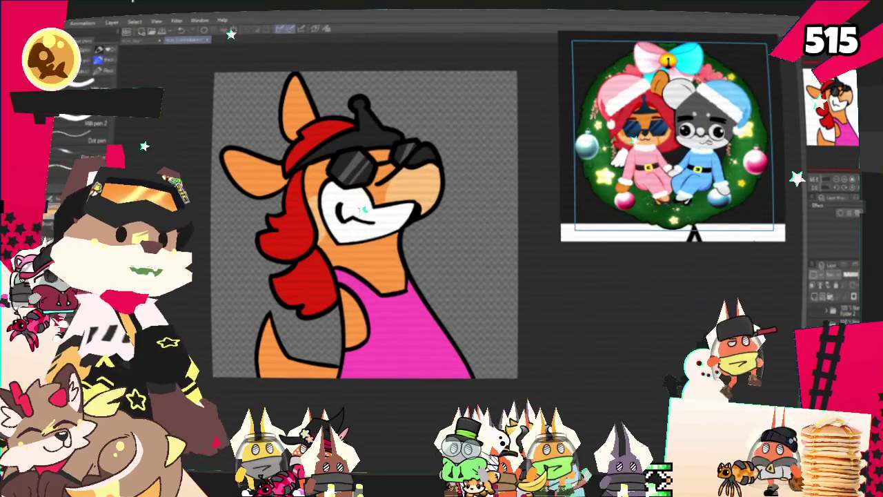
Zoom out the reference board and clear all of its images
{"action": "scroll", "coordinate": [672, 138], "scroll_direction": "down", "scroll_amount": 2}
{"action": "scroll", "coordinate": [642, 142], "scroll_direction": "down", "scroll_amount": 2}
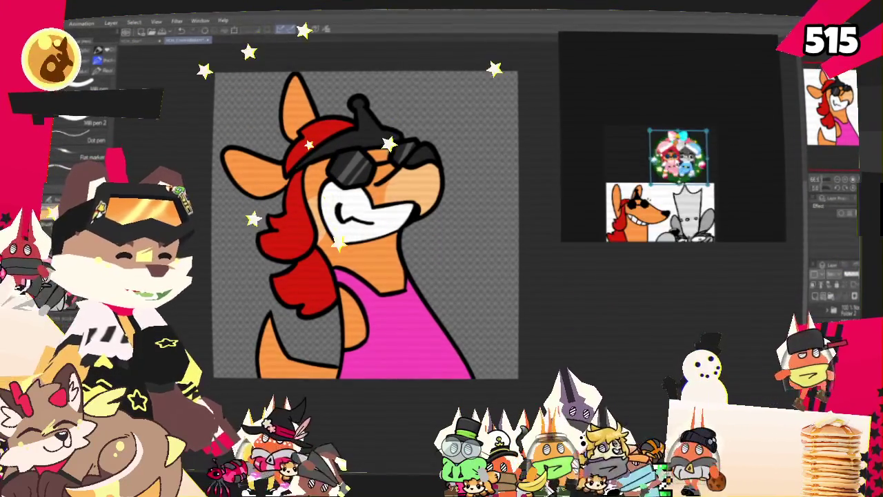
{"action": "right_click", "coordinate": [642, 143]}
{"action": "left_click", "coordinate": [676, 376]}
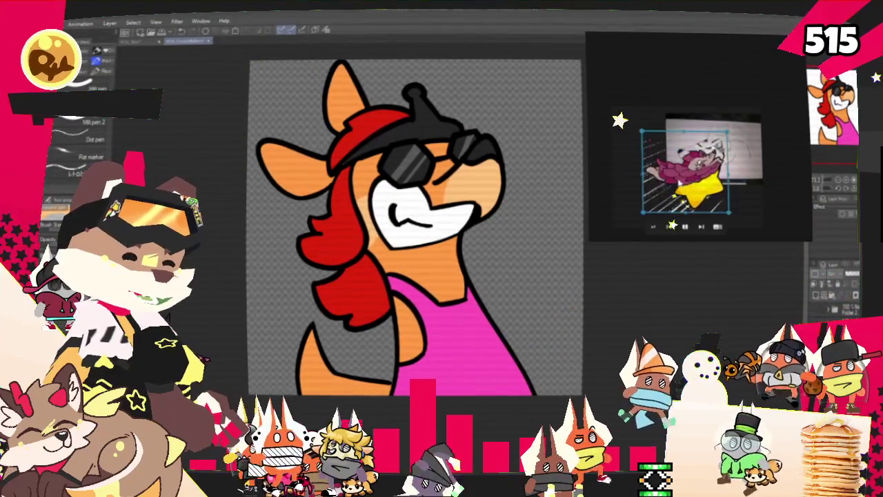
Pause the star-rider reference video in the picture-in-picture player
{"action": "left_click", "coordinate": [685, 228]}
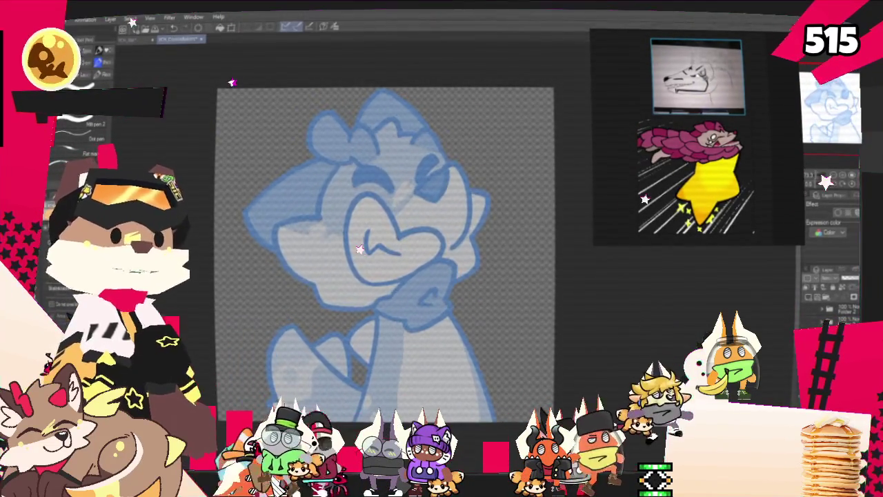
Zoom and pan to the sketch's face, then ink a black curve over the right eye
{"action": "scroll", "coordinate": [349, 136], "scroll_direction": "down", "scroll_amount": 2}
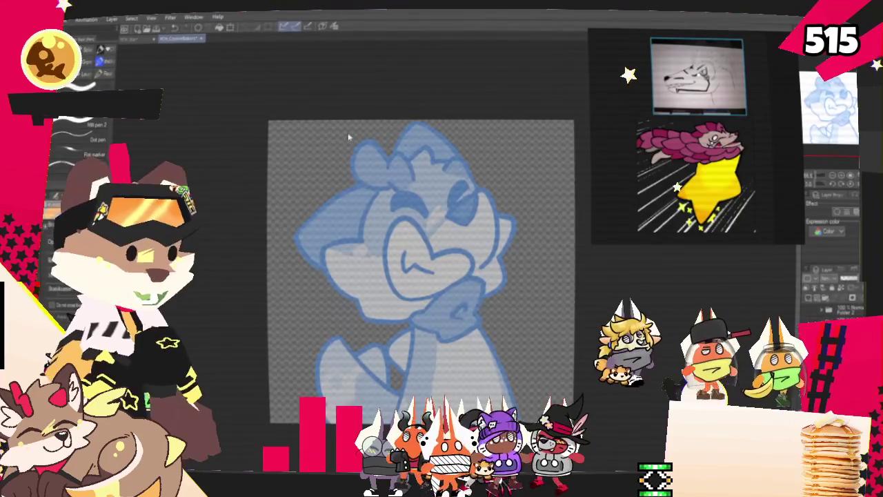
{"action": "left_click_drag", "start_coordinate": [348, 137], "coordinate": [359, 163]}
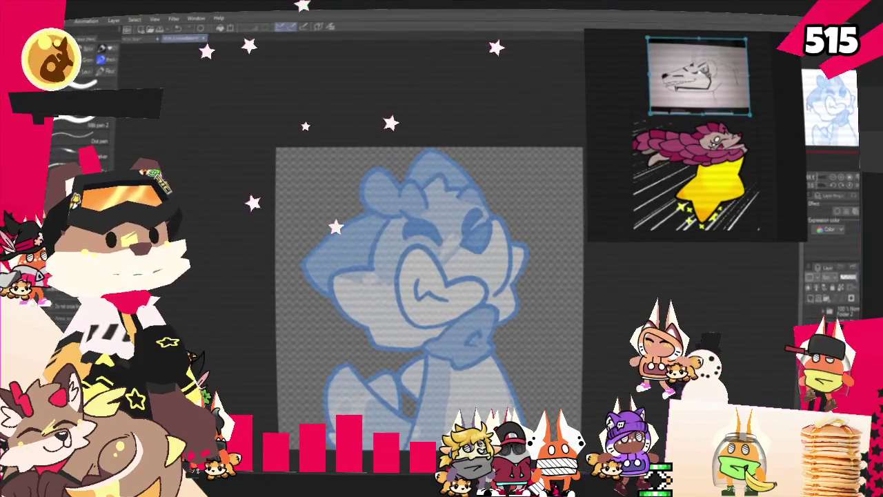
{"action": "scroll", "coordinate": [422, 276], "scroll_direction": "down", "scroll_amount": 2}
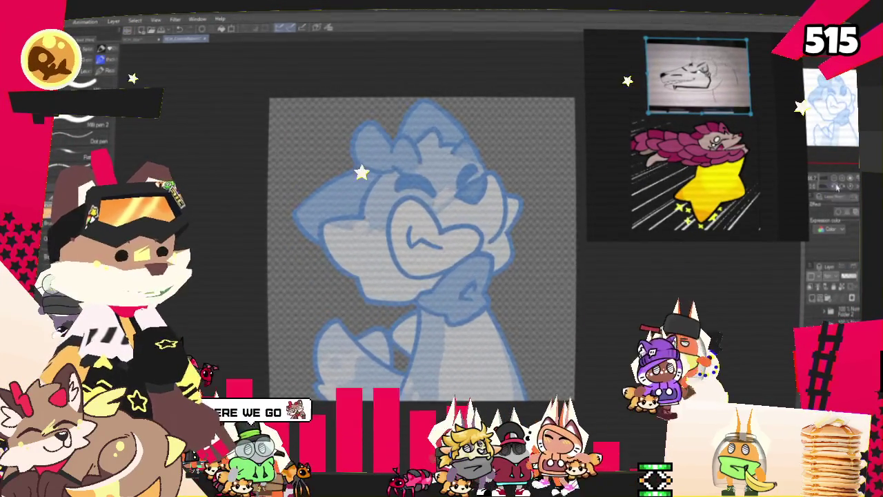
{"action": "scroll", "coordinate": [422, 248], "scroll_direction": "up", "scroll_amount": 2}
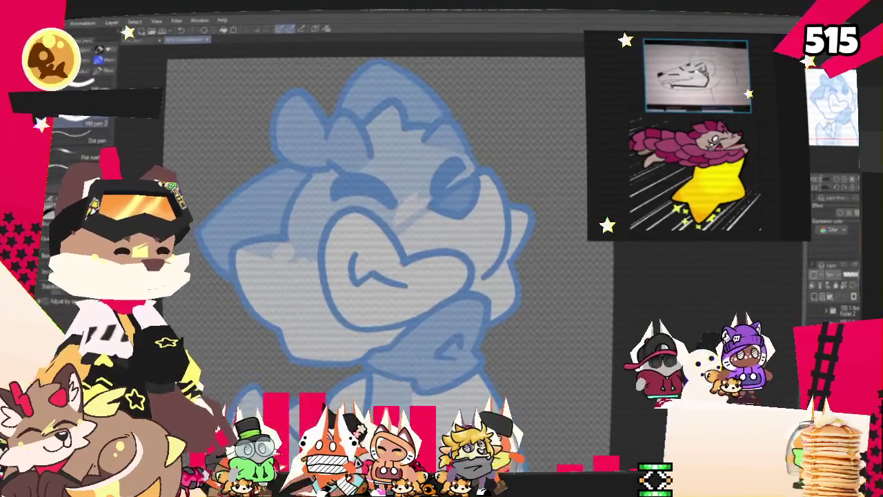
{"action": "left_click_drag", "start_coordinate": [376, 248], "coordinate": [434, 229]}
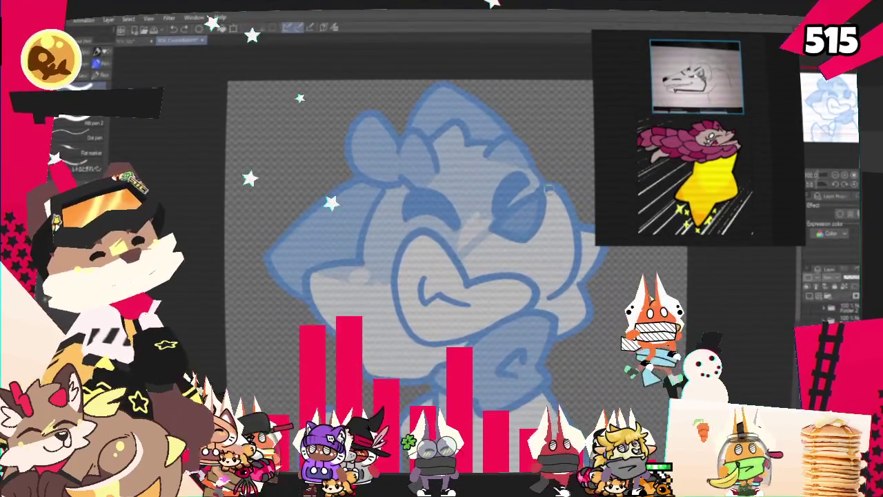
{"action": "mouse_move", "coordinate": [509, 215]}
{"action": "left_mouse_down"}
{"action": "mouse_move", "coordinate": [555, 220]}
{"action": "mouse_move", "coordinate": [551, 184]}
{"action": "mouse_move", "coordinate": [550, 216]}
{"action": "mouse_move", "coordinate": [512, 216]}
{"action": "left_mouse_up"}
Undo the last eye stroke and a stray long curve drawn below the eye
{"action": "key", "text": "ctrl+z"}
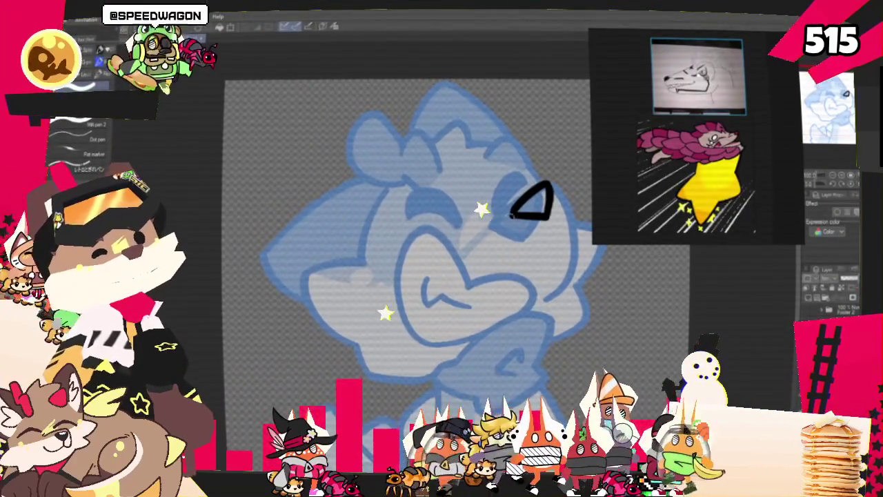
{"action": "left_click_drag", "start_coordinate": [545, 184], "coordinate": [566, 267]}
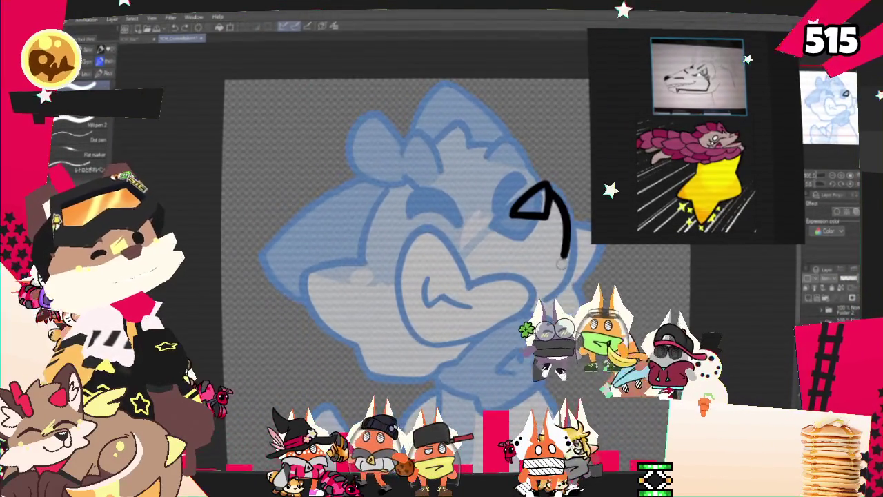
{"action": "key", "text": "ctrl+z"}
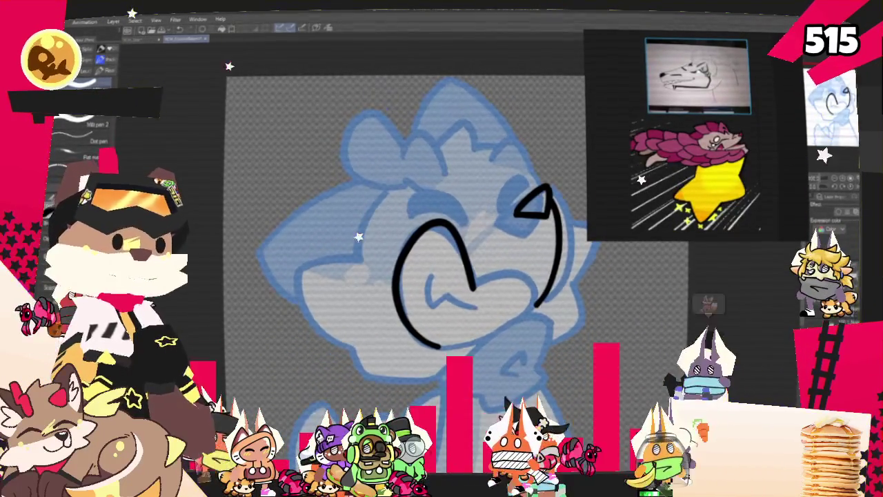
{"action": "scroll", "coordinate": [331, 276], "scroll_direction": "up", "scroll_amount": 2}
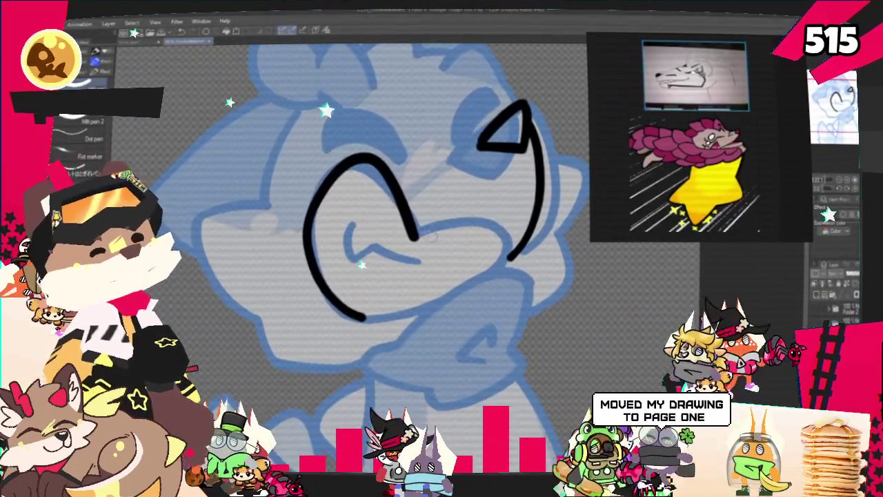
Ink the mouth's left curve down toward the chin, redrawing it until it closes the loop
{"action": "left_click_drag", "start_coordinate": [412, 238], "coordinate": [345, 317]}
{"action": "key", "text": "ctrl+z"}
{"action": "left_click_drag", "start_coordinate": [413, 238], "coordinate": [345, 317]}
{"action": "key", "text": "ctrl+z"}
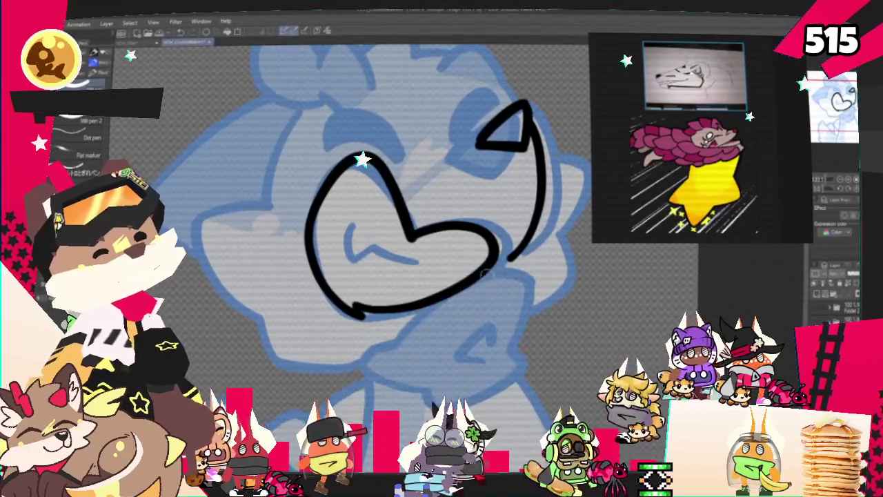
{"action": "left_click_drag", "start_coordinate": [413, 238], "coordinate": [362, 317]}
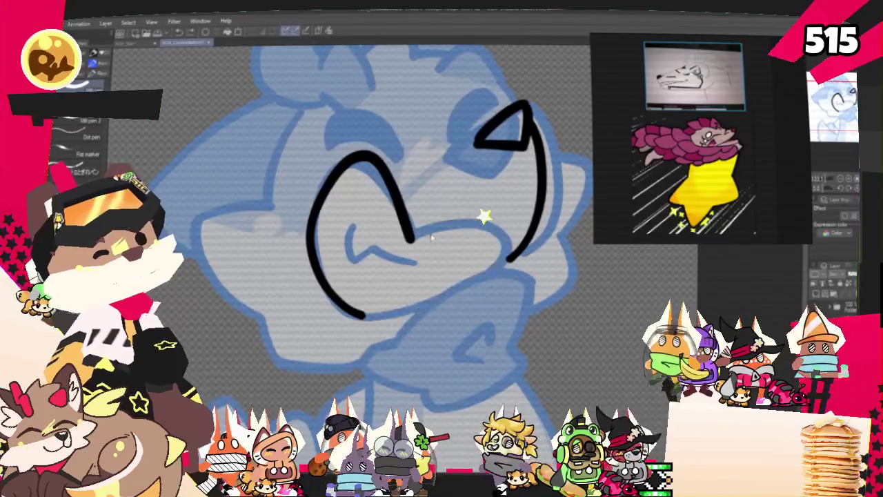
Ink the right side of the heart-shaped mouth, undoing and redoing until it sits right
{"action": "left_click_drag", "start_coordinate": [411, 238], "coordinate": [491, 234]}
{"action": "left_click_drag", "start_coordinate": [470, 282], "coordinate": [447, 295]}
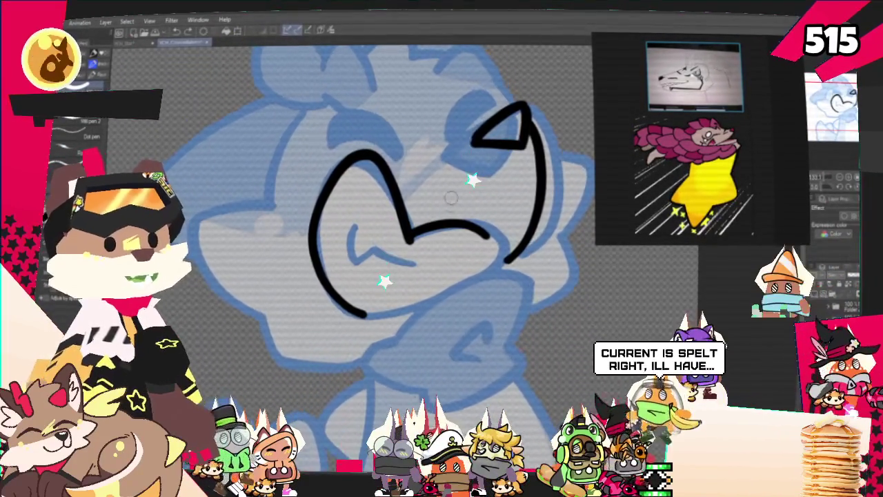
{"action": "left_click_drag", "start_coordinate": [411, 238], "coordinate": [339, 321]}
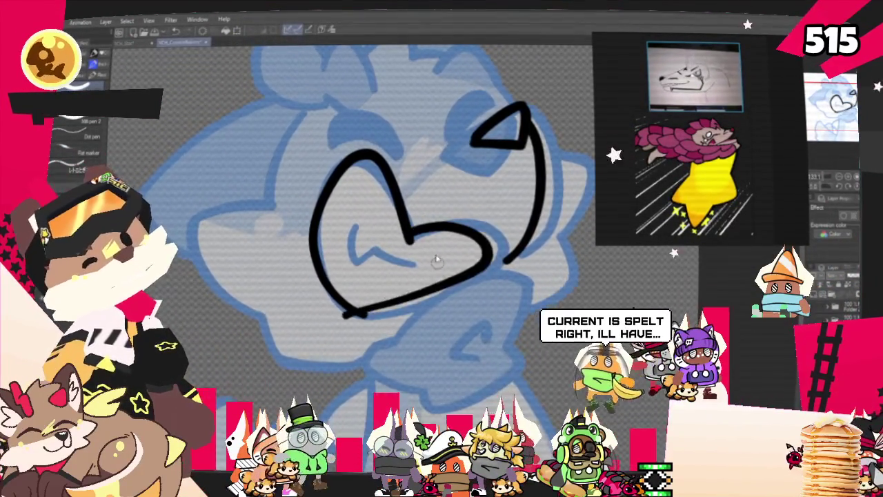
{"action": "key", "text": "ctrl+y"}
{"action": "key", "text": "ctrl+z"}
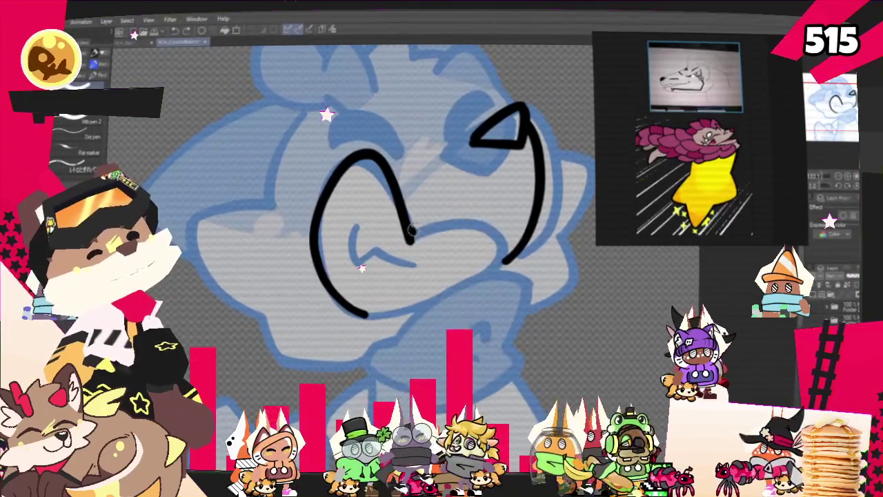
{"action": "key", "text": "ctrl+y"}
{"action": "key", "text": "ctrl+z"}
{"action": "key", "text": "ctrl+y"}
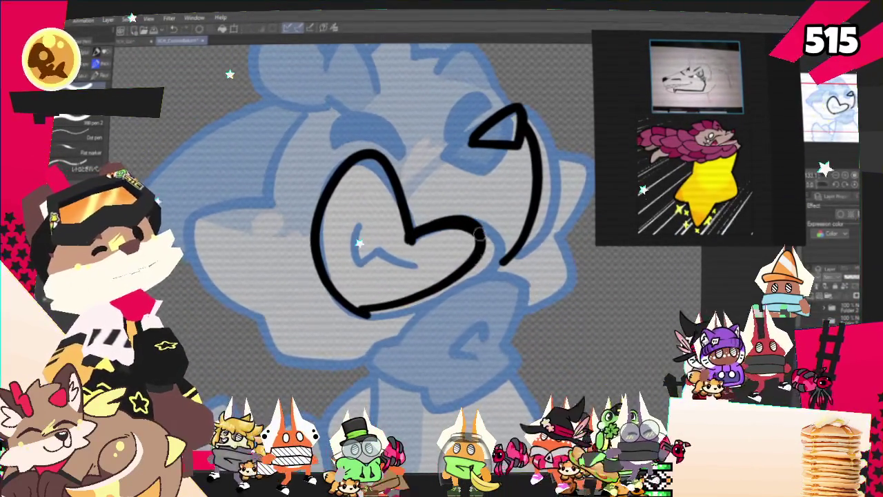
Replace the lower closing strokes with one clean bottom stroke, then move the SAMMI deck window lower
{"action": "key", "text": "ctrl+z"}
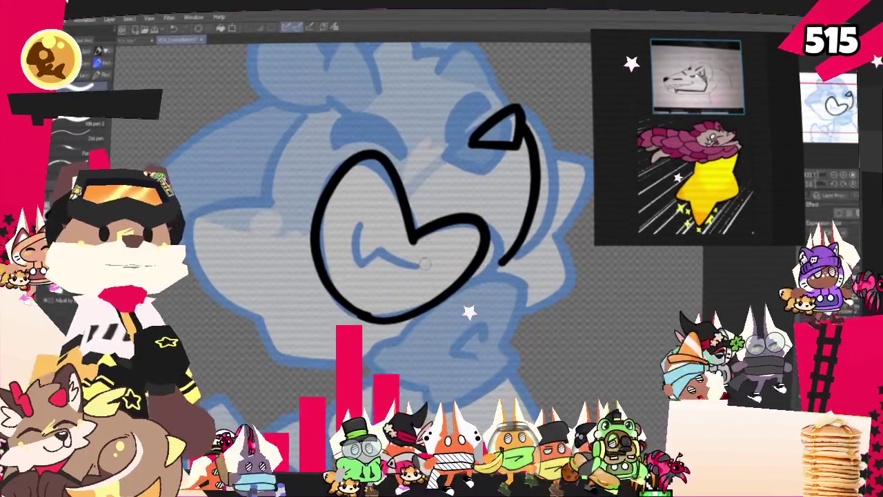
{"action": "key", "text": "ctrl+z"}
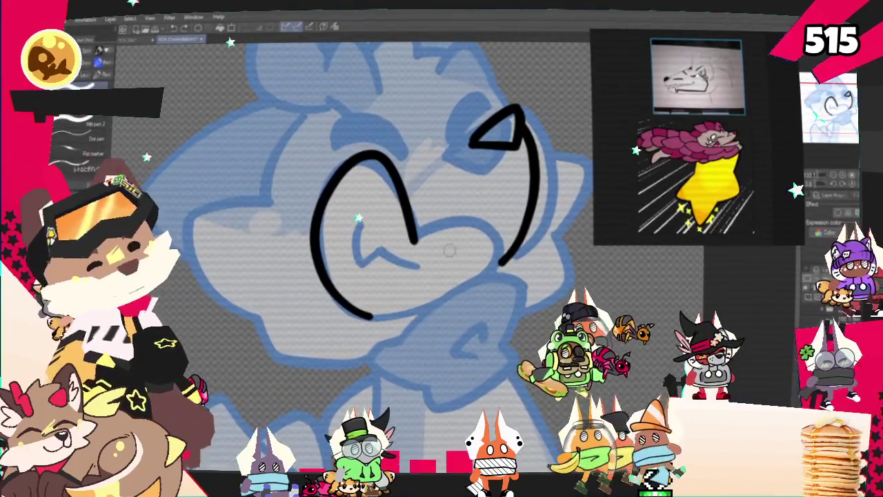
{"action": "left_click_drag", "start_coordinate": [372, 316], "coordinate": [489, 241]}
{"action": "key", "text": "ctrl+z"}
{"action": "left_click_drag", "start_coordinate": [373, 316], "coordinate": [489, 242]}
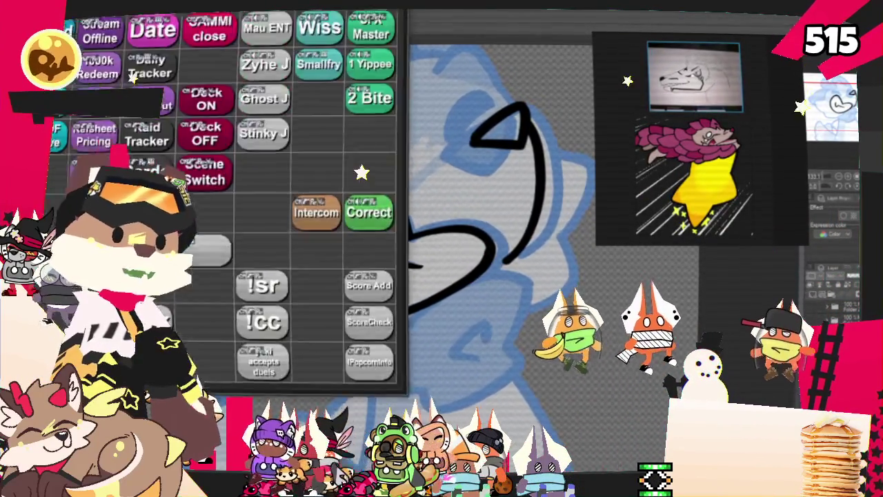
{"action": "mouse_move", "coordinate": [316, 3]}
{"action": "left_mouse_down"}
{"action": "mouse_move", "coordinate": [350, 164]}
{"action": "mouse_move", "coordinate": [359, 71]}
{"action": "left_mouse_up"}
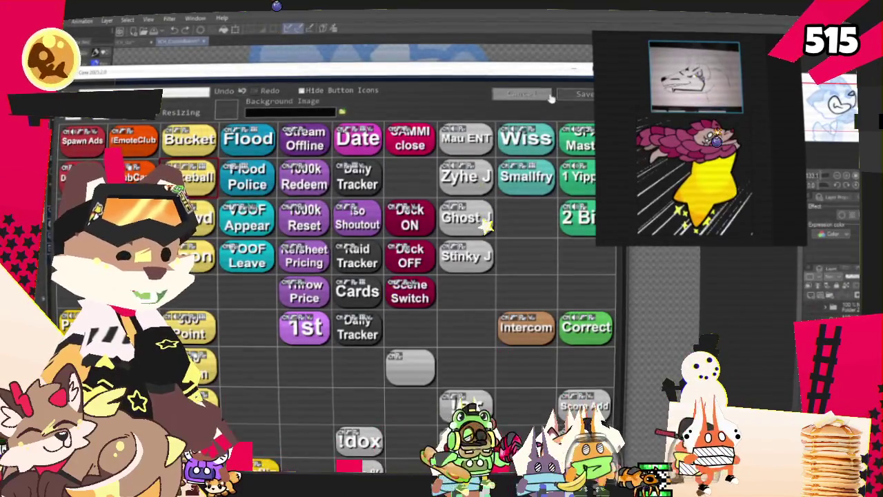
Cancel out of the SAMMI button deck editor to reveal the canvas
{"action": "left_click", "coordinate": [522, 93]}
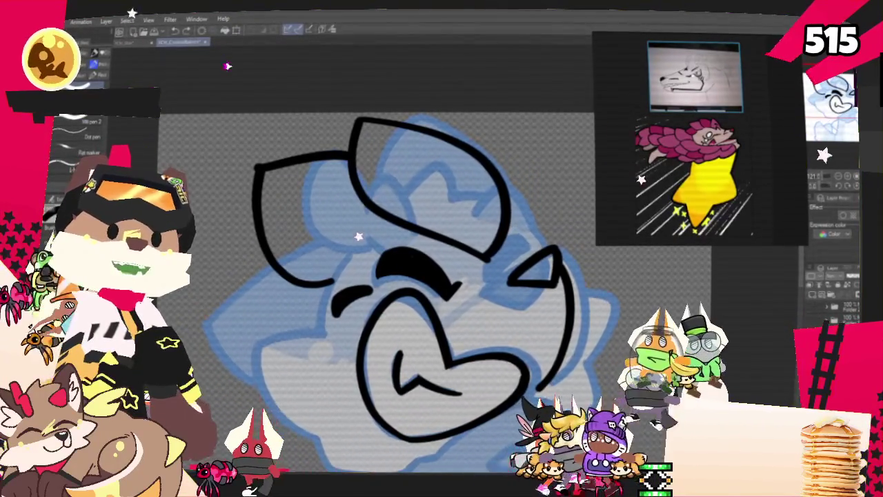
Switch with Alt+Tab to bring SAMMI Core's MAIN deck in front of the canvas
{"action": "key", "text": "alt+Tab"}
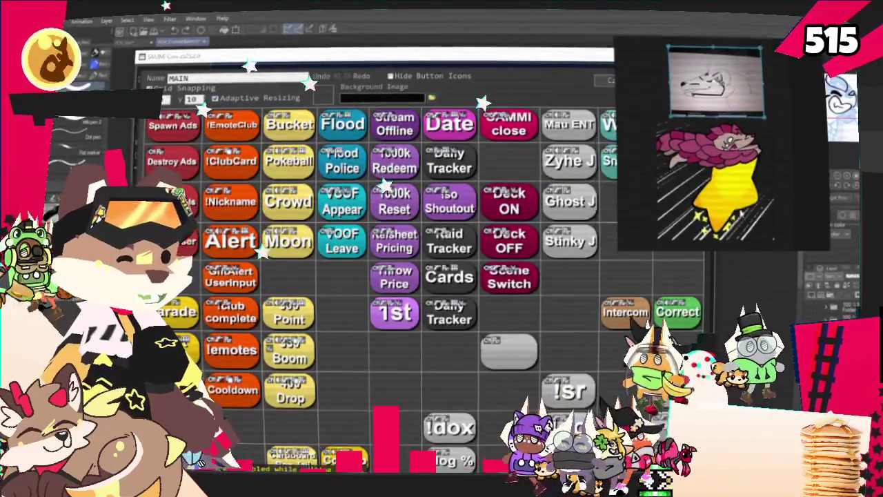
Open the Deck ON button's commands and scroll to its RaffleSquish case
{"action": "double_click", "coordinate": [518, 207]}
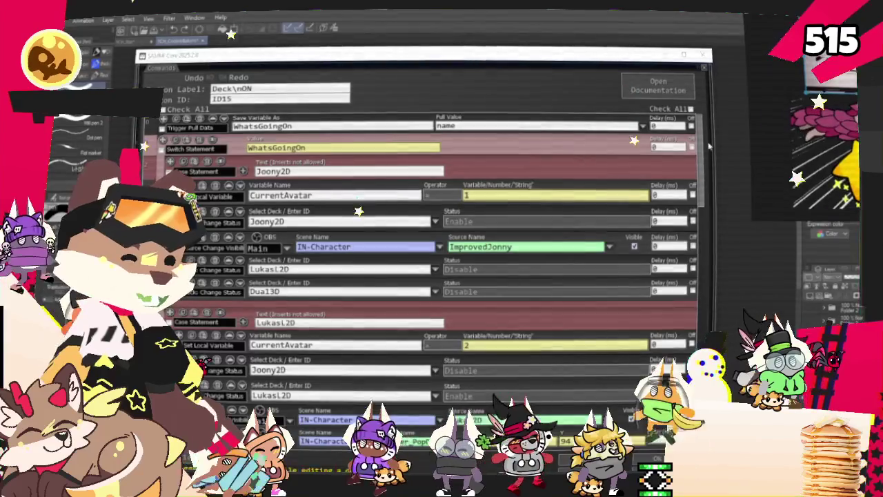
{"action": "scroll", "coordinate": [427, 276], "scroll_direction": "down", "scroll_amount": 5}
{"action": "scroll", "coordinate": [428, 276], "scroll_direction": "down", "scroll_amount": 5}
{"action": "scroll", "coordinate": [427, 276], "scroll_direction": "down", "scroll_amount": 5}
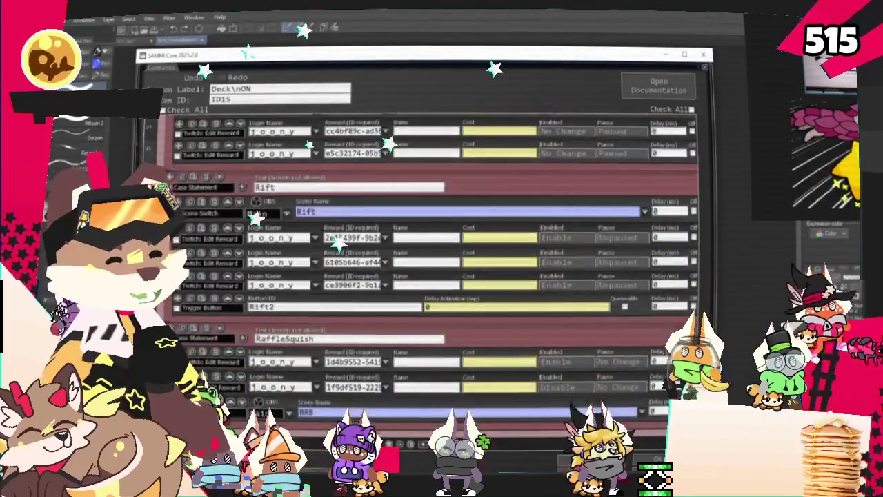
{"action": "scroll", "coordinate": [428, 276], "scroll_direction": "down", "scroll_amount": 3}
{"action": "scroll", "coordinate": [428, 262], "scroll_direction": "up", "scroll_amount": 3}
{"action": "scroll", "coordinate": [487, 221], "scroll_direction": "up", "scroll_amount": 1}
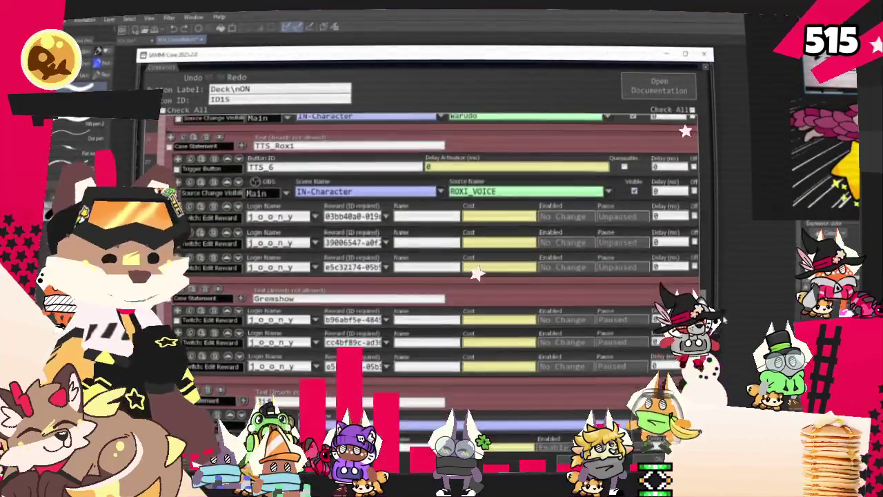
{"action": "scroll", "coordinate": [611, 219], "scroll_direction": "up", "scroll_amount": 1}
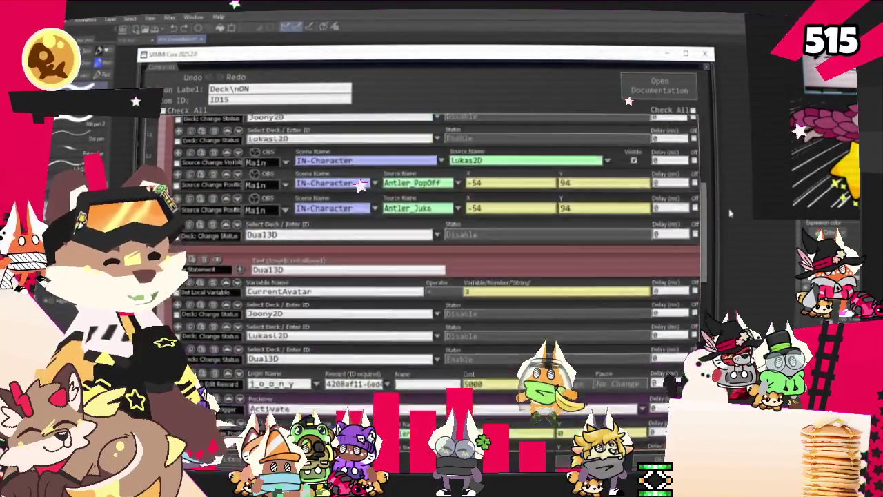
{"action": "scroll", "coordinate": [327, 159], "scroll_direction": "down", "scroll_amount": 3}
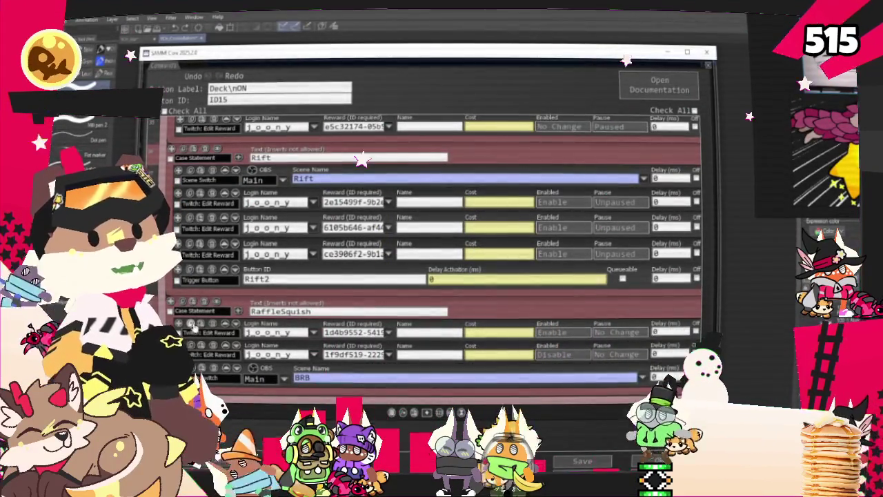
Duplicate the RaffleSquish Twitch: Edit Reward row, check its empty reward list, and close the editor
{"action": "left_click", "coordinate": [195, 328]}
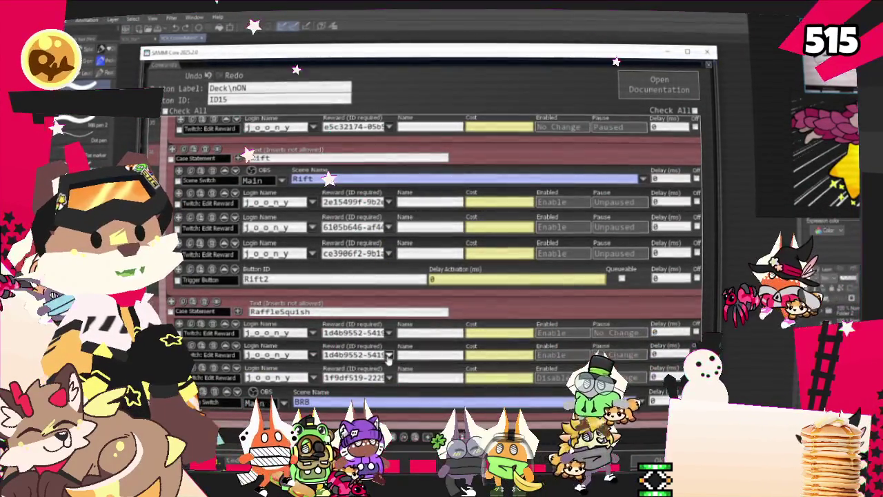
{"action": "left_click", "coordinate": [388, 355]}
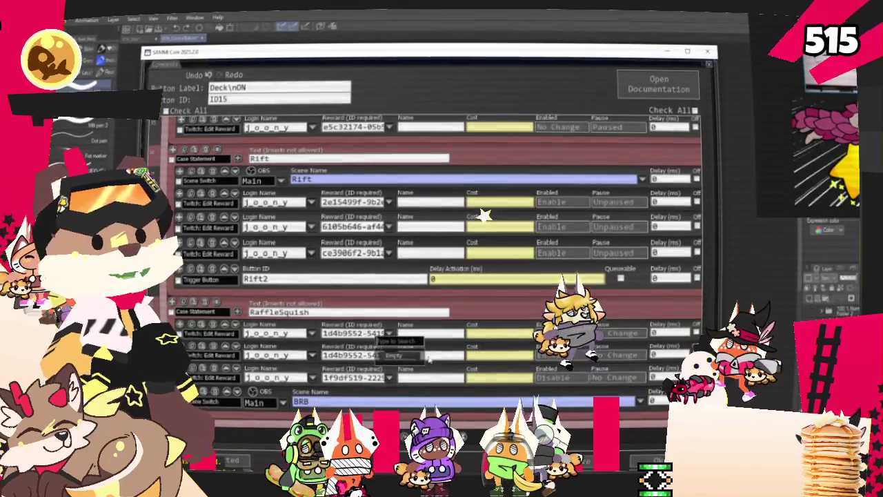
{"action": "left_click", "coordinate": [478, 258]}
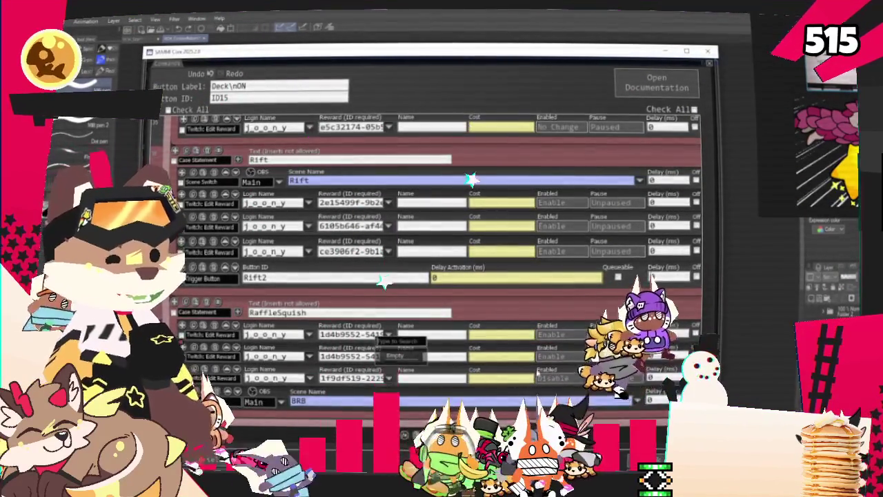
{"action": "left_click", "coordinate": [709, 63]}
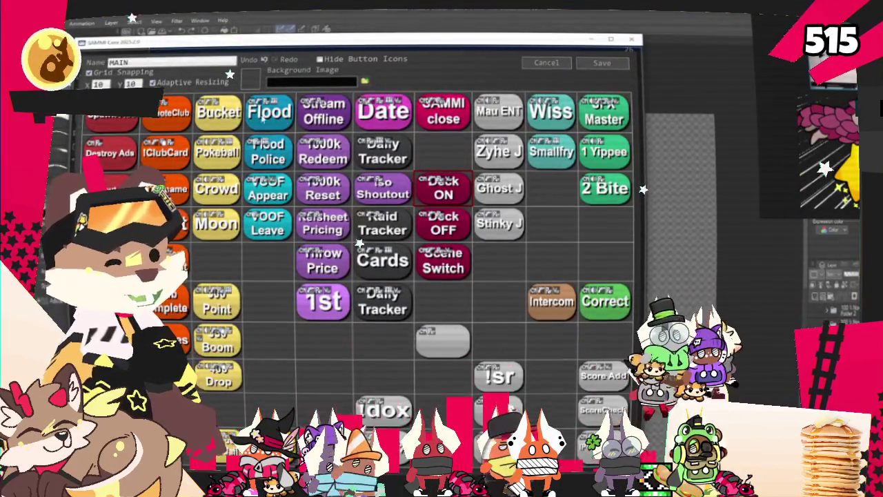
Check Deck ON's channel point trigger settings, then reopen its command list
{"action": "left_click", "coordinate": [271, 137]}
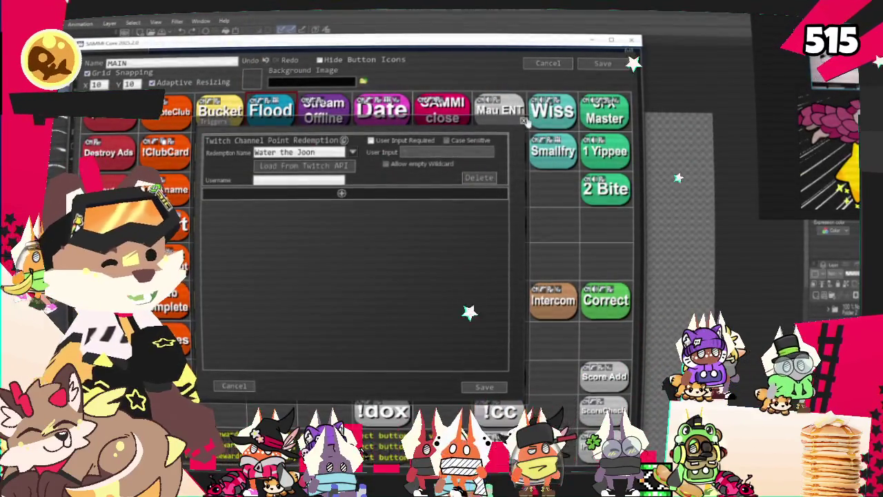
{"action": "left_click", "coordinate": [485, 386]}
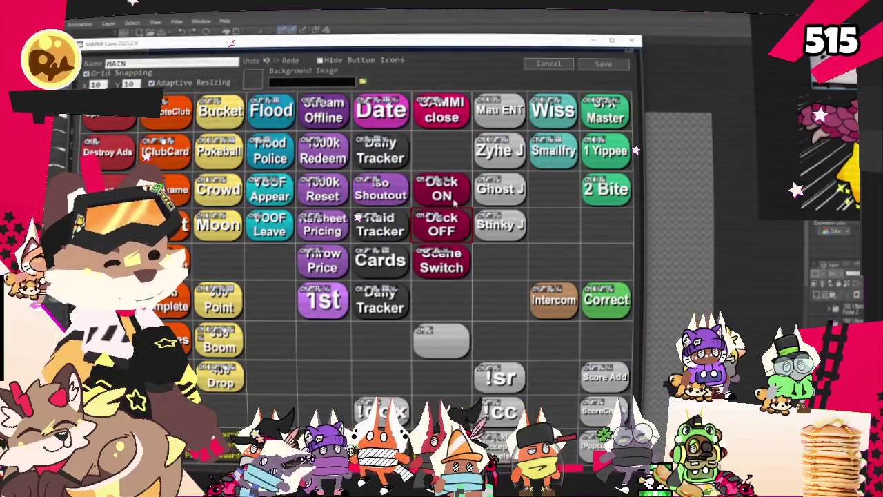
{"action": "double_click", "coordinate": [452, 198]}
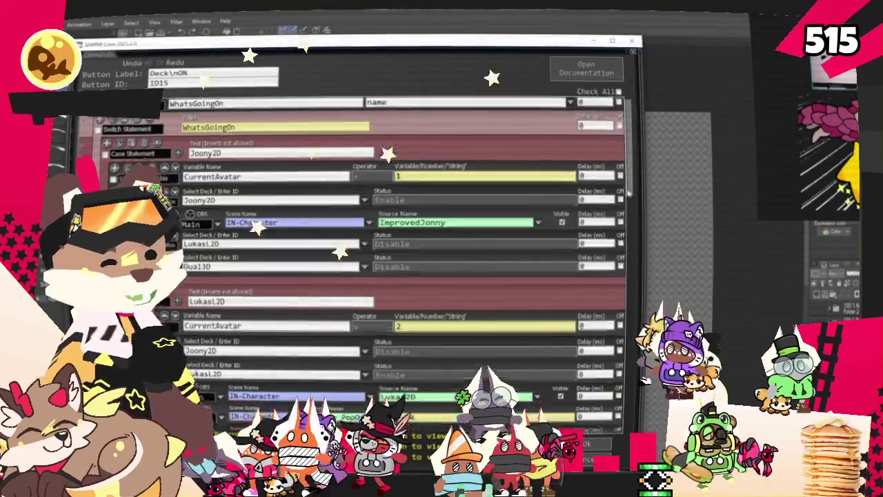
{"action": "scroll", "coordinate": [325, 329], "scroll_direction": "down", "scroll_amount": 10}
Set the duplicated row's reward to 'catch me if you can' by searching the reward list
{"action": "left_click", "coordinate": [327, 343]}
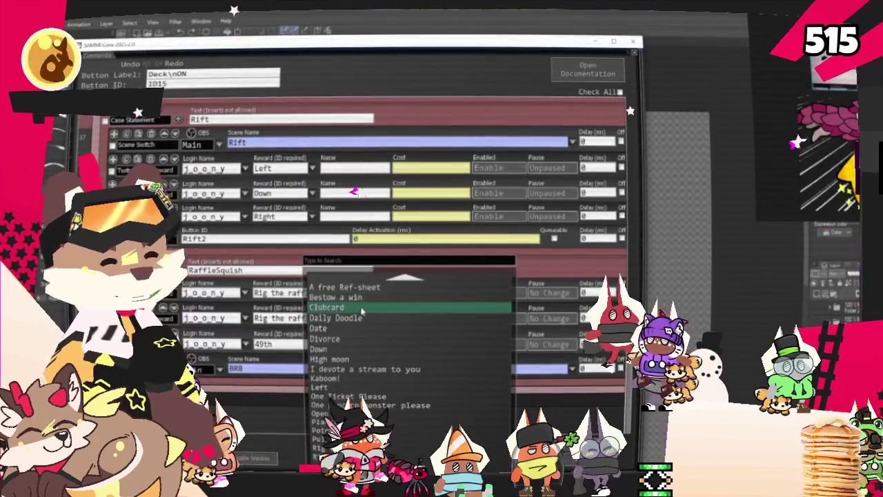
{"action": "scroll", "coordinate": [354, 313], "scroll_direction": "up", "scroll_amount": 2}
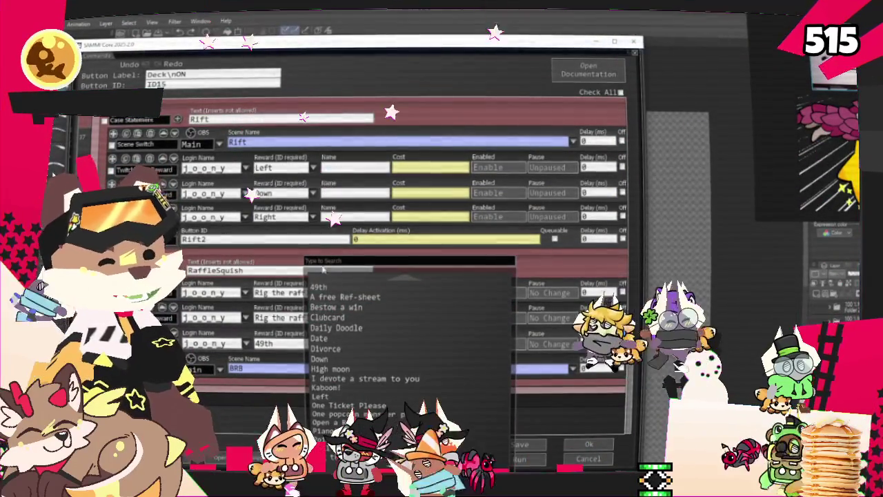
{"action": "scroll", "coordinate": [311, 263], "scroll_direction": "down", "scroll_amount": 3}
{"action": "scroll", "coordinate": [312, 264], "scroll_direction": "up", "scroll_amount": 3}
{"action": "type", "text": "poke"}
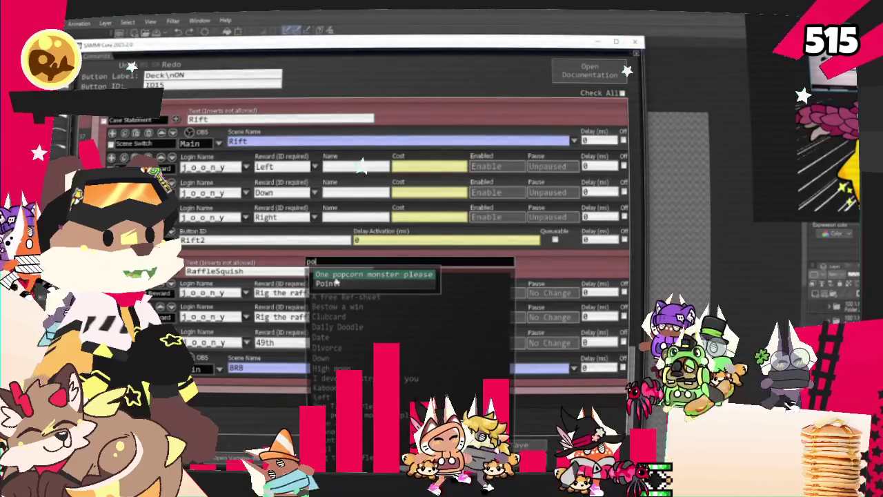
{"action": "key", "text": "BackSpace"}
{"action": "key", "text": "BackSpace"}
{"action": "key", "text": "BackSpace"}
{"action": "scroll", "coordinate": [335, 283], "scroll_direction": "down", "scroll_amount": 3}
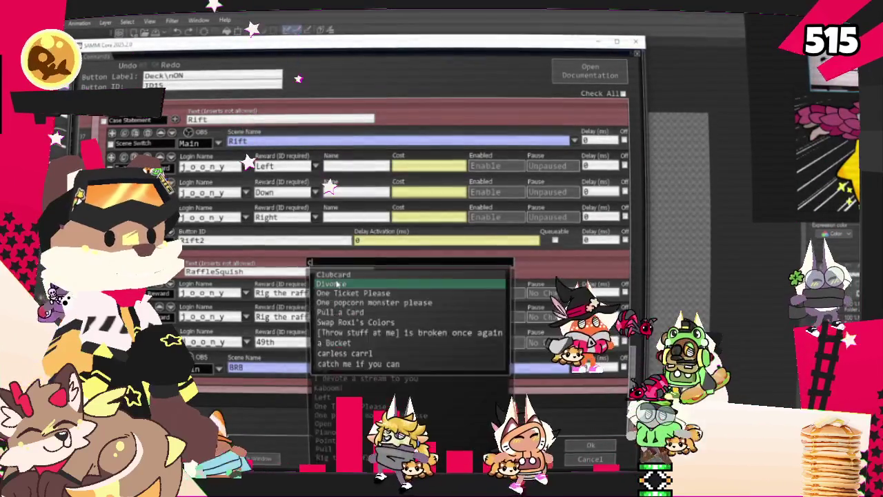
{"action": "type", "text": "catch"}
{"action": "left_click", "coordinate": [347, 275]}
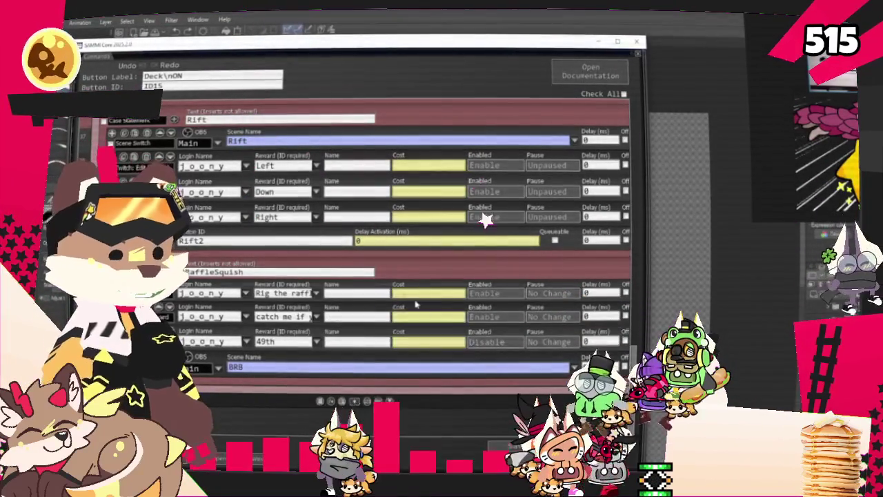
Set that reward's Pause option to Paused and close the Deck ON editor
{"action": "left_click", "coordinate": [545, 316]}
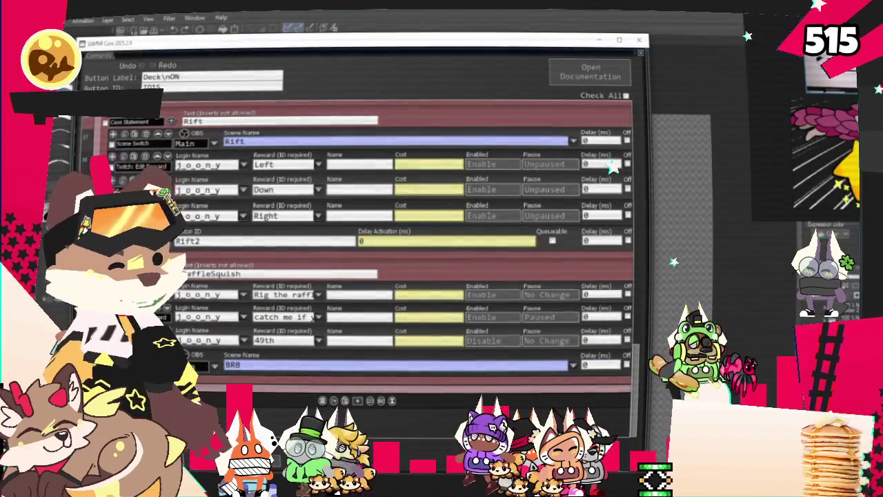
{"action": "key", "text": "Escape"}
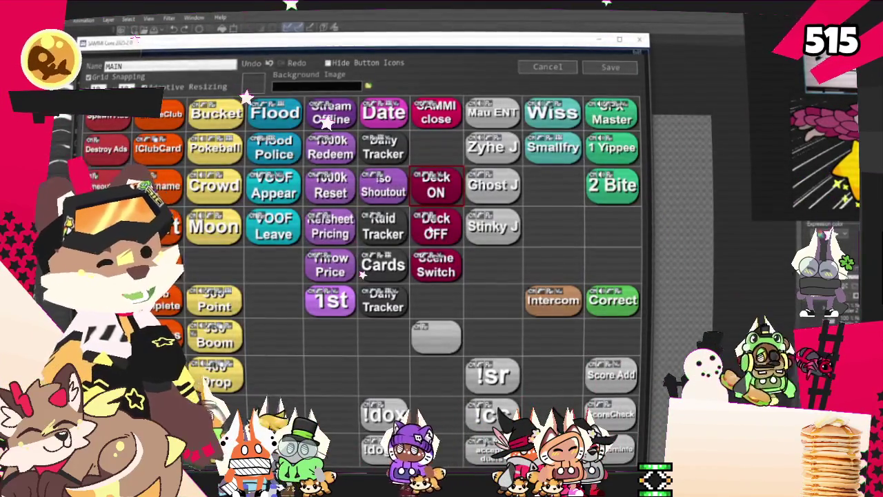
{"action": "double_click", "coordinate": [436, 226]}
In Deck OFF's RaffleSquish case, move 'catch me if you can' below 'Rig the raffle', then hide SAMMI
{"action": "scroll", "coordinate": [312, 308], "scroll_direction": "down", "scroll_amount": 3}
{"action": "scroll", "coordinate": [312, 308], "scroll_direction": "down", "scroll_amount": 3}
{"action": "scroll", "coordinate": [312, 308], "scroll_direction": "down", "scroll_amount": 2}
{"action": "scroll", "coordinate": [312, 308], "scroll_direction": "down", "scroll_amount": 3}
{"action": "scroll", "coordinate": [270, 308], "scroll_direction": "down", "scroll_amount": 2}
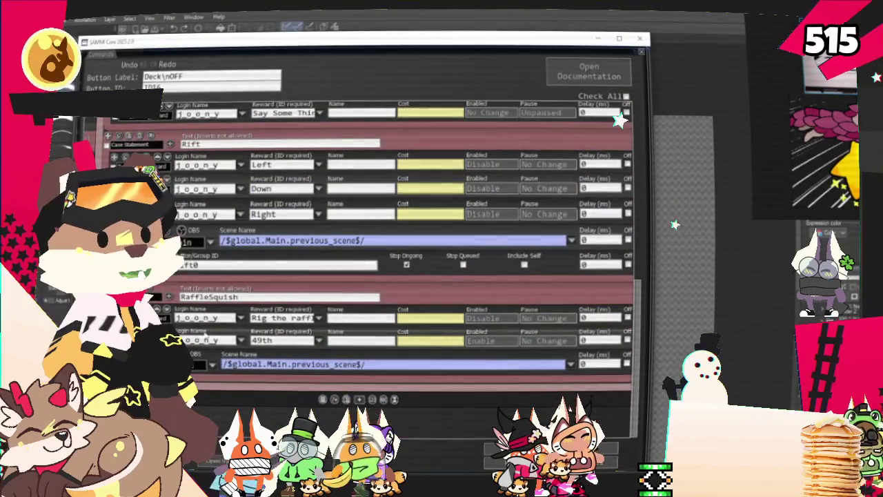
{"action": "scroll", "coordinate": [285, 324], "scroll_direction": "up", "scroll_amount": 2}
{"action": "scroll", "coordinate": [285, 325], "scroll_direction": "up", "scroll_amount": 5}
{"action": "scroll", "coordinate": [284, 324], "scroll_direction": "up", "scroll_amount": 2}
{"action": "scroll", "coordinate": [285, 324], "scroll_direction": "down", "scroll_amount": 5}
{"action": "scroll", "coordinate": [287, 325], "scroll_direction": "down", "scroll_amount": 3}
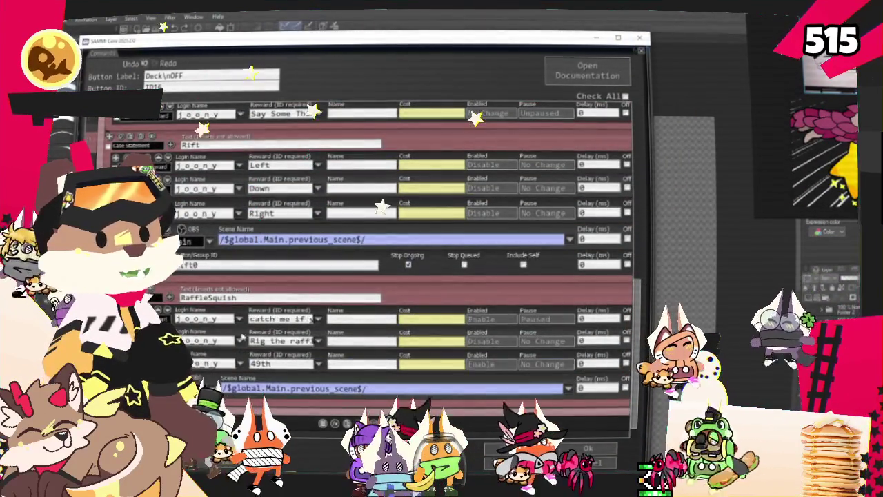
{"action": "left_click_drag", "start_coordinate": [208, 333], "coordinate": [208, 314]}
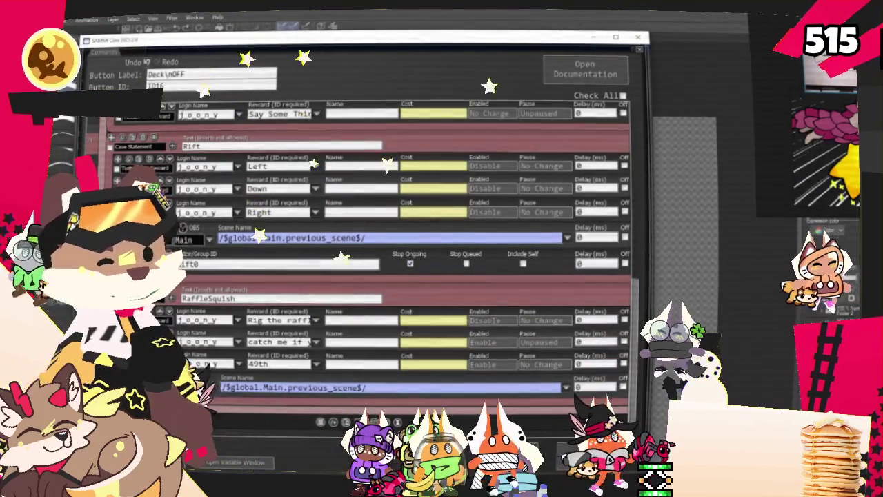
{"action": "key", "text": "alt+Tab"}
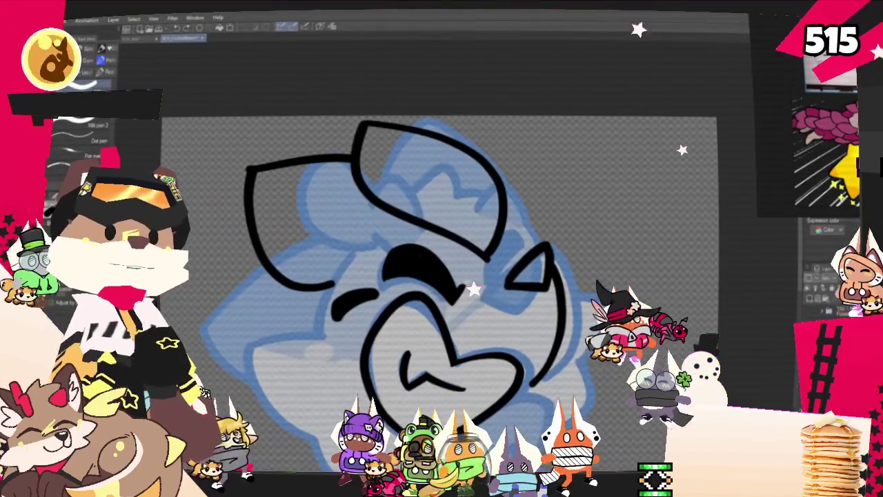